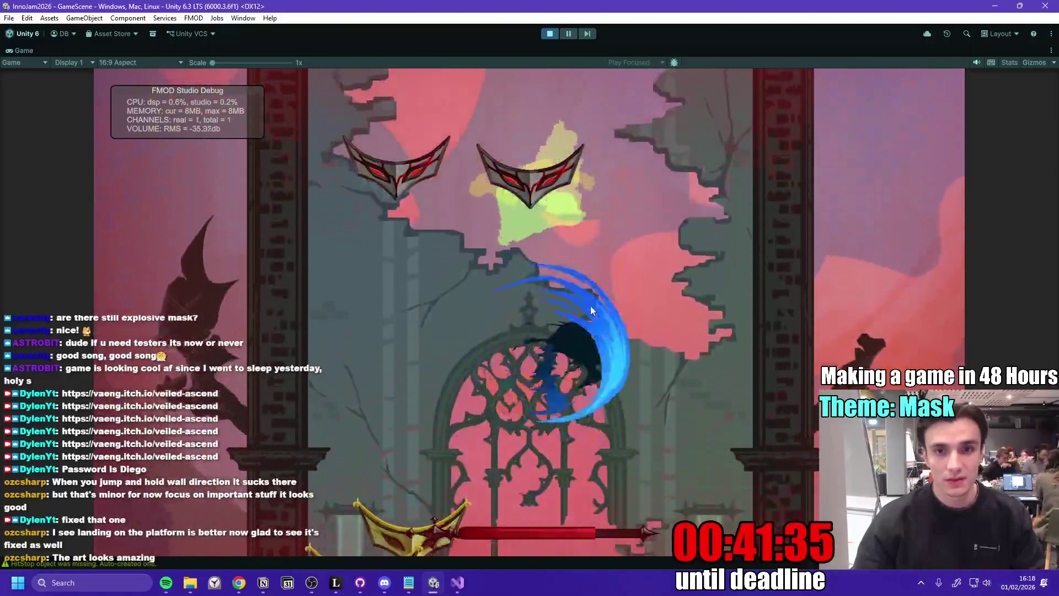
# - Climb the tower with jumps and spin attacks across the mask platforms toward the golden coin
pyautogui.press('space')
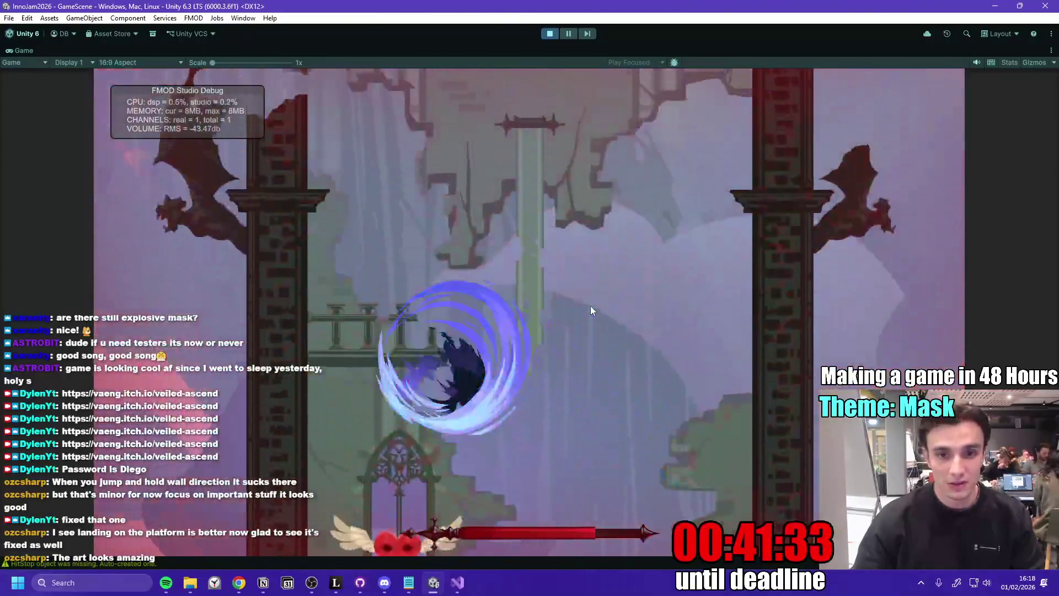
pyautogui.press('space')
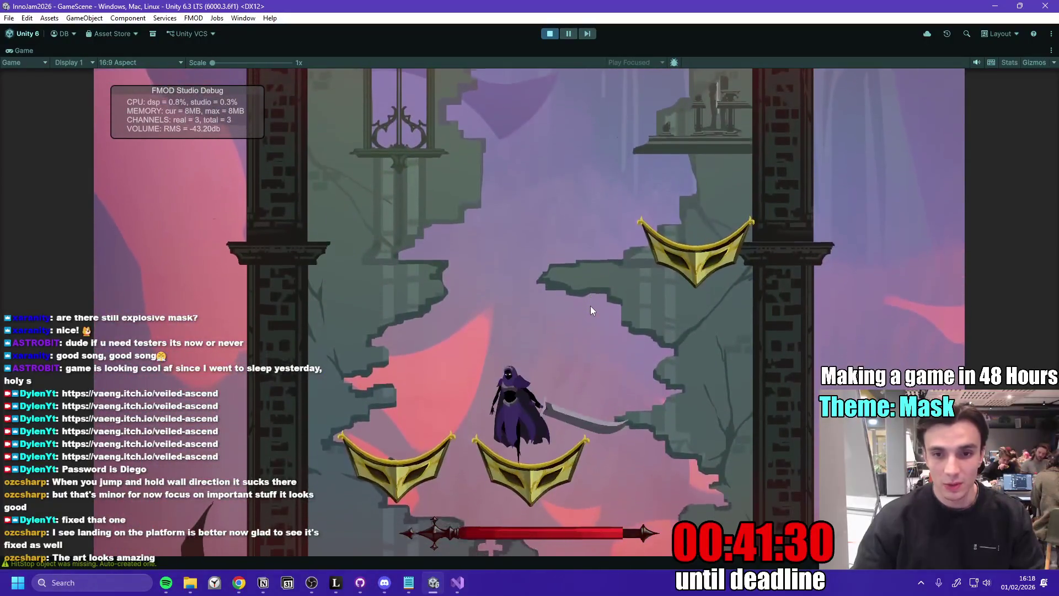
pyautogui.press('space')
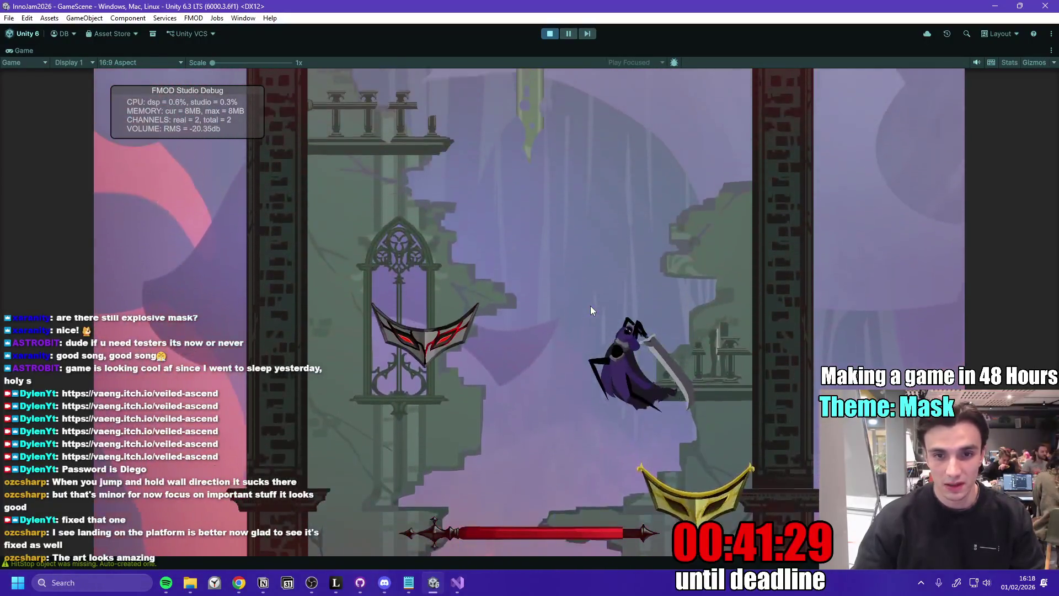
pyautogui.press('space')
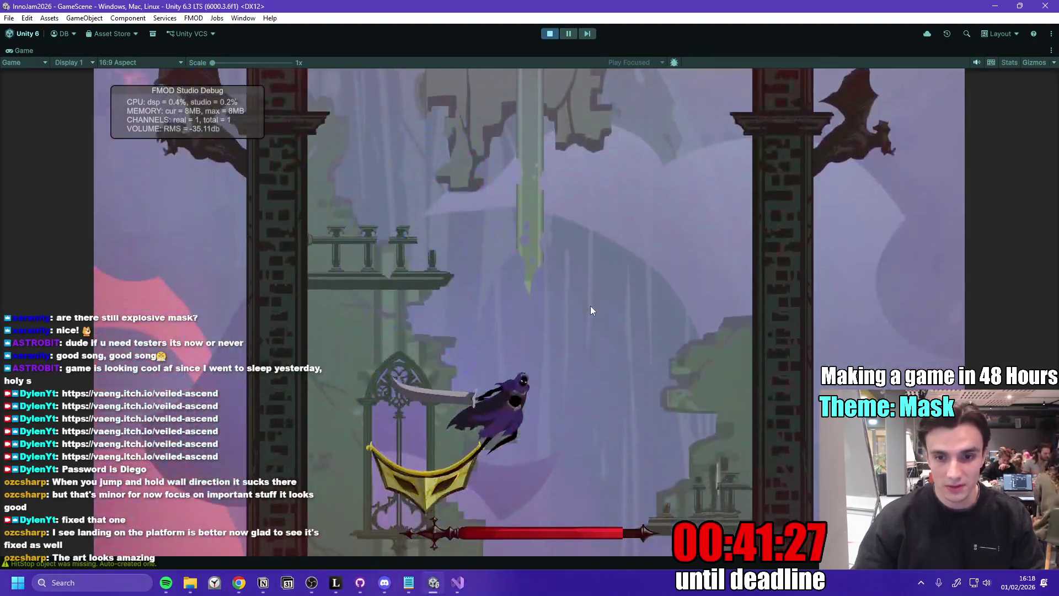
pyautogui.press('space')
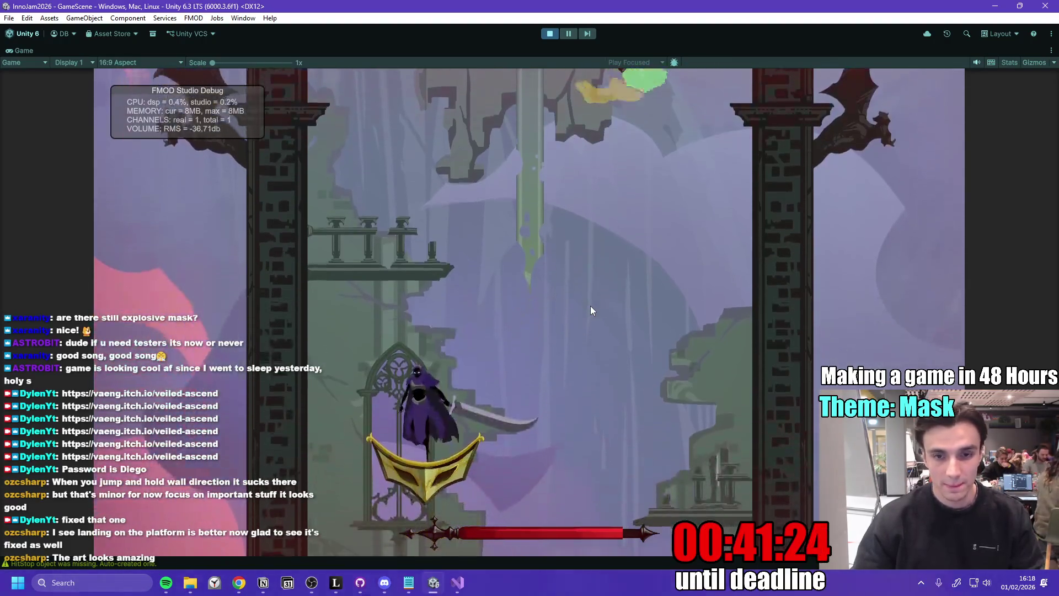
pyautogui.press('space')
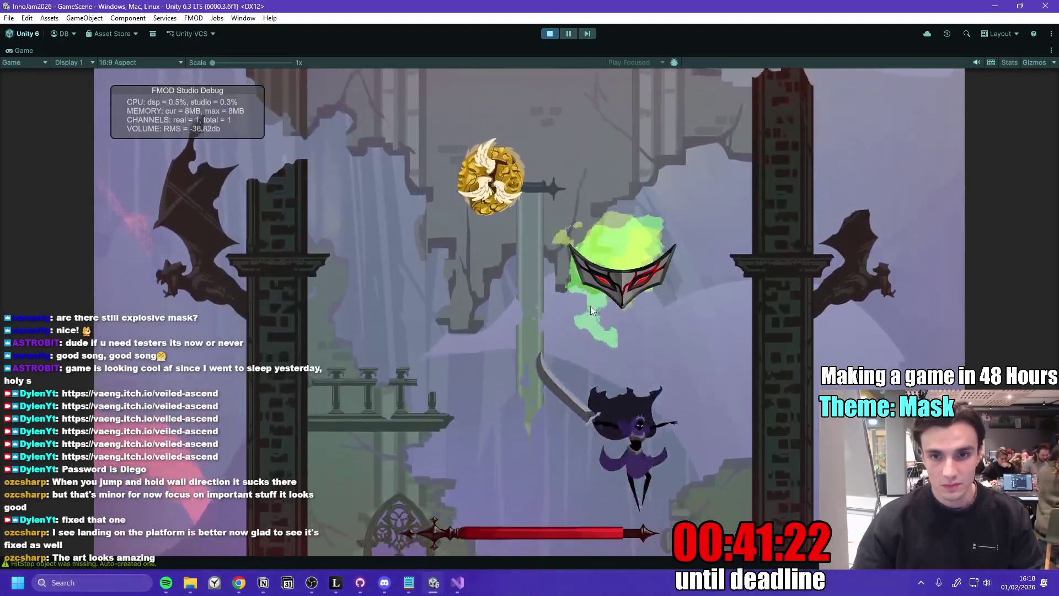
pyautogui.press('space')
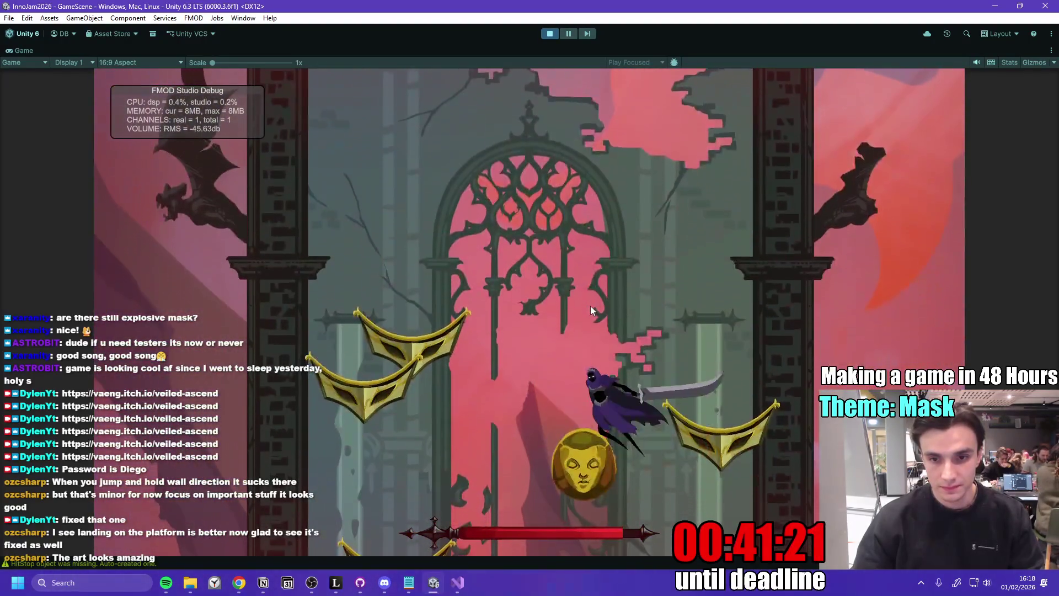
pyautogui.press('space')
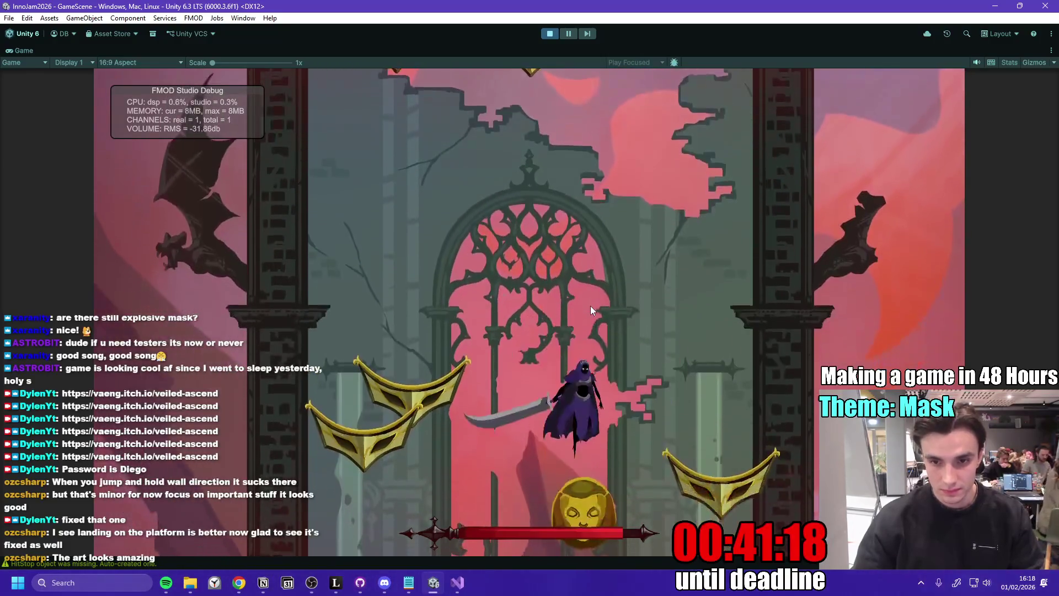
pyautogui.press('space')
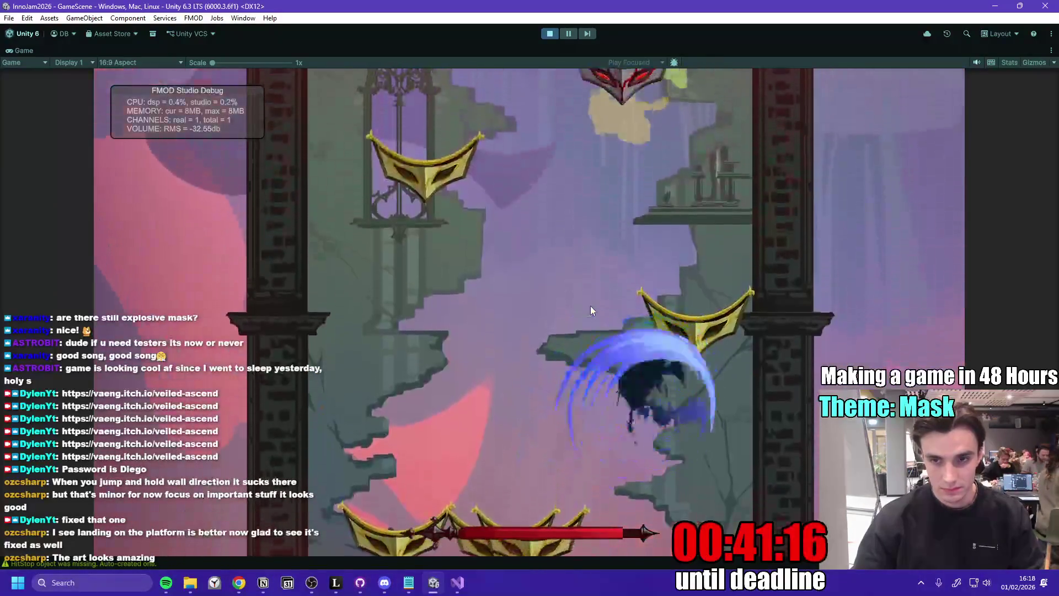
pyautogui.press('space')
pyautogui.press('space')
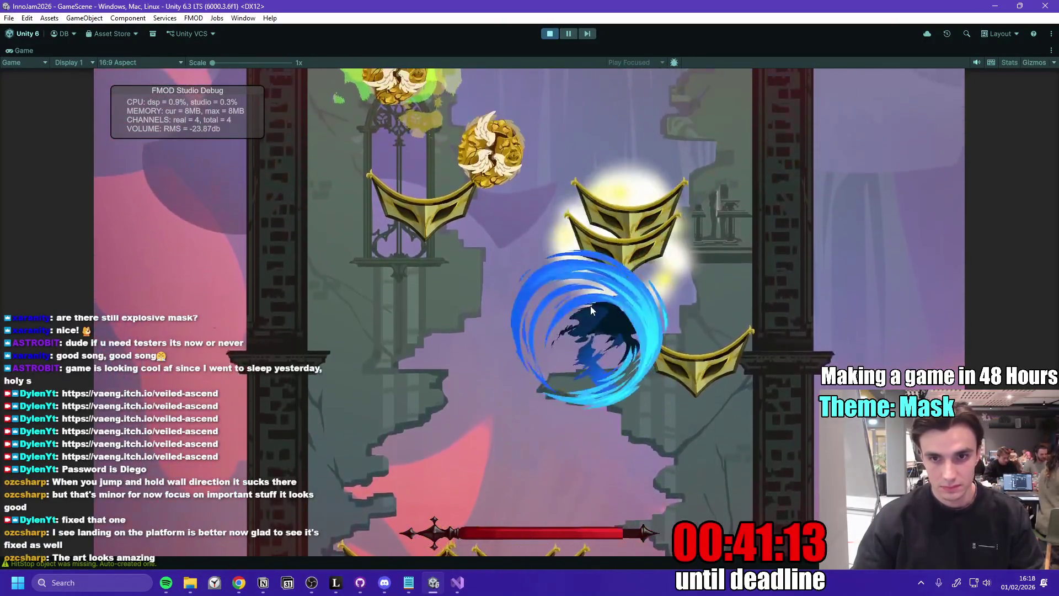
pyautogui.press('space')
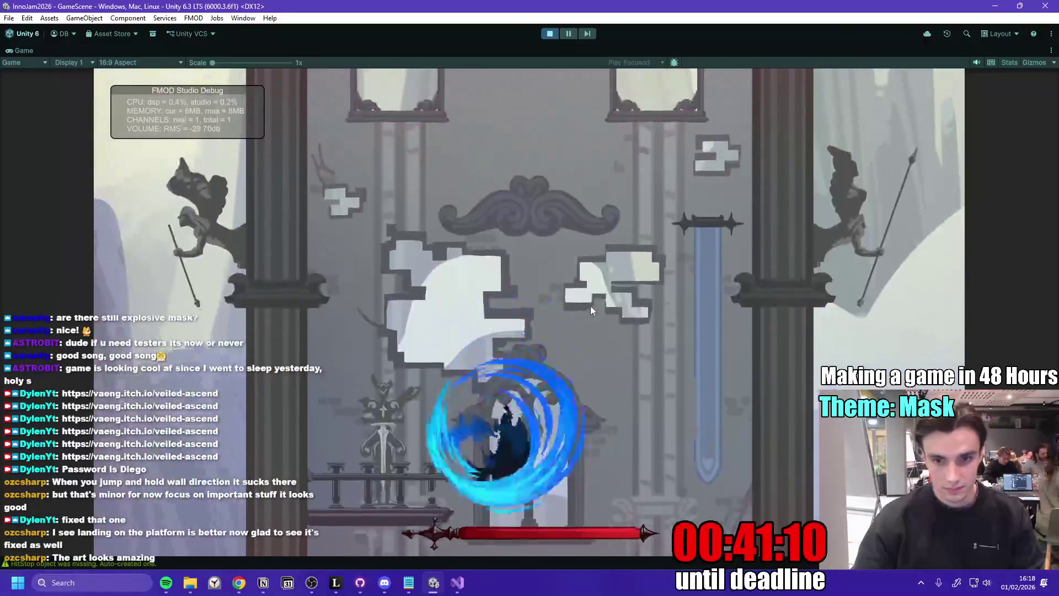
pyautogui.press('a')
pyautogui.press('space')
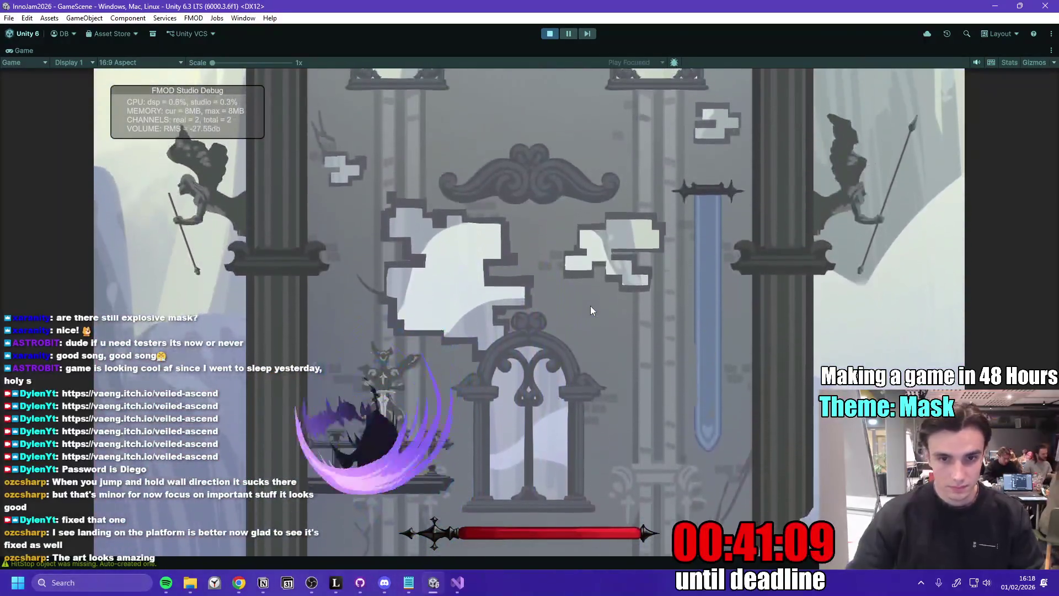
pyautogui.press('space')
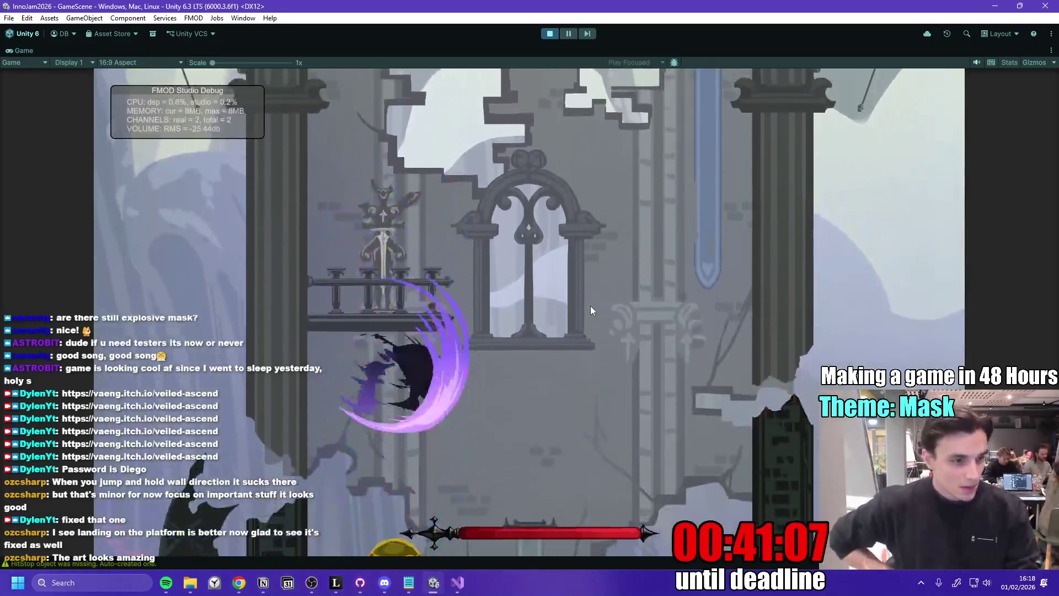
pyautogui.press('space')
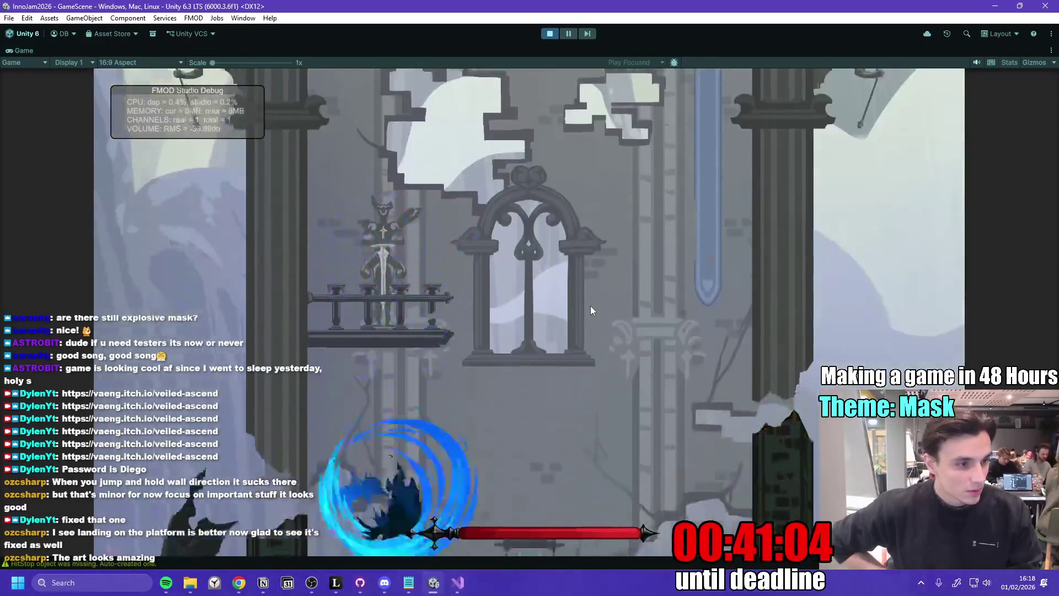
pyautogui.press('space')
pyautogui.press('space')
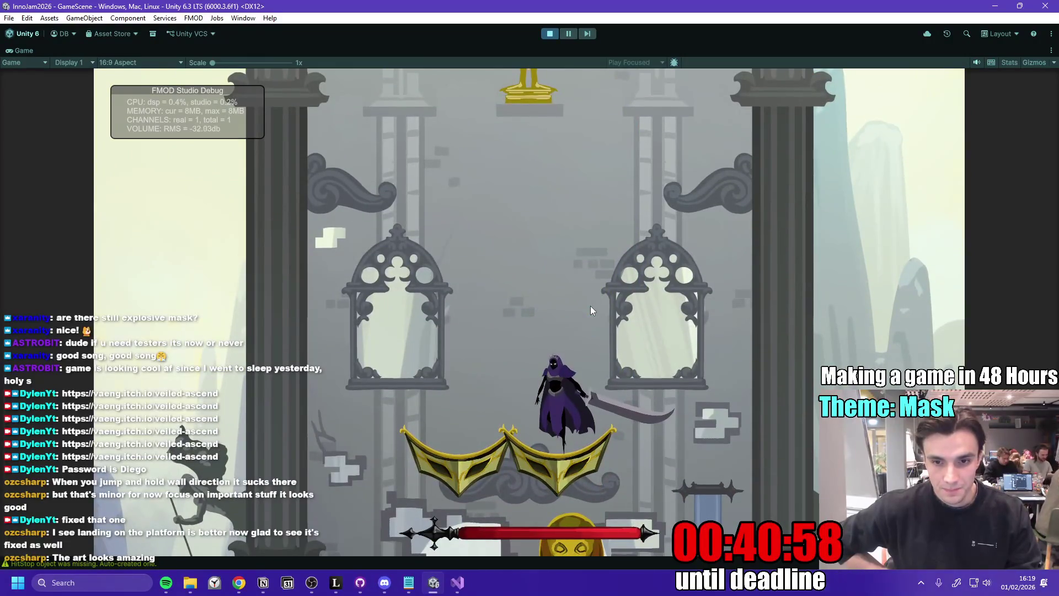
# - Keep fighting until an exploding masked enemy ends the run, restart with R, then stop play
pyautogui.press('a')
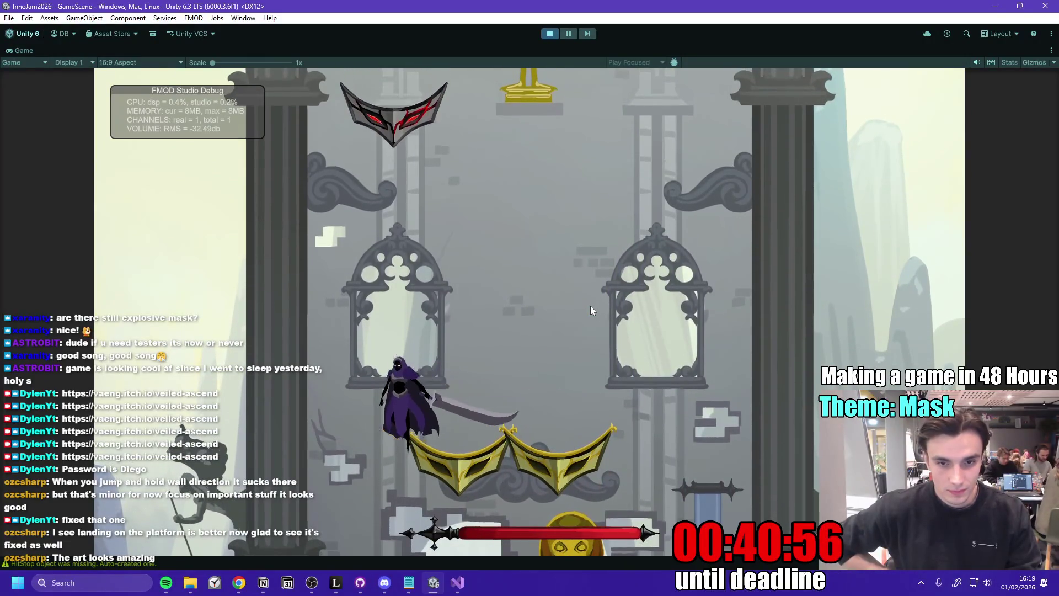
pyautogui.click(591, 307)
pyautogui.press('d')
pyautogui.press('space')
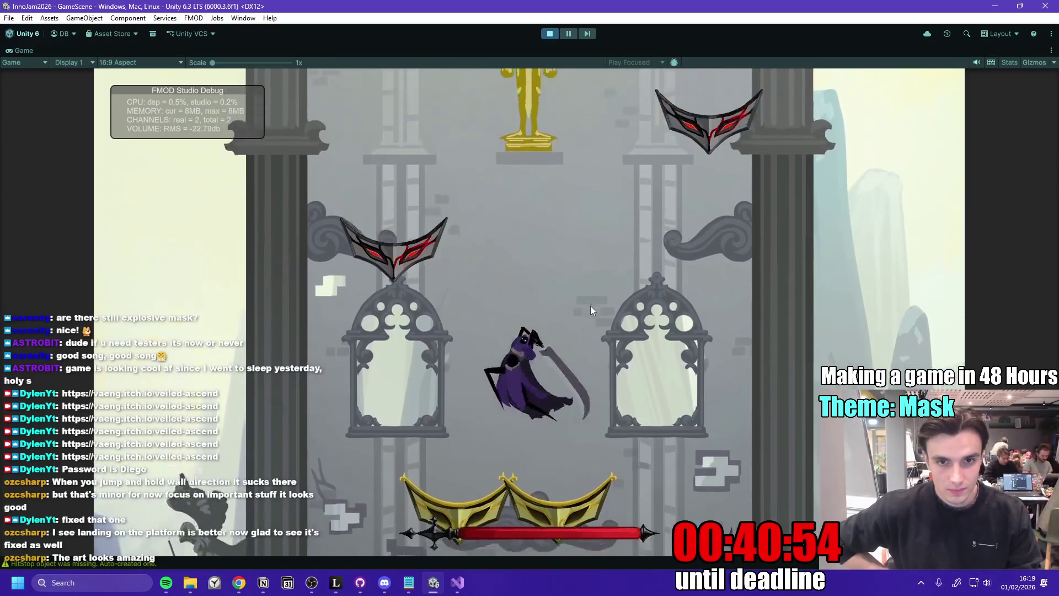
pyautogui.click(590, 306)
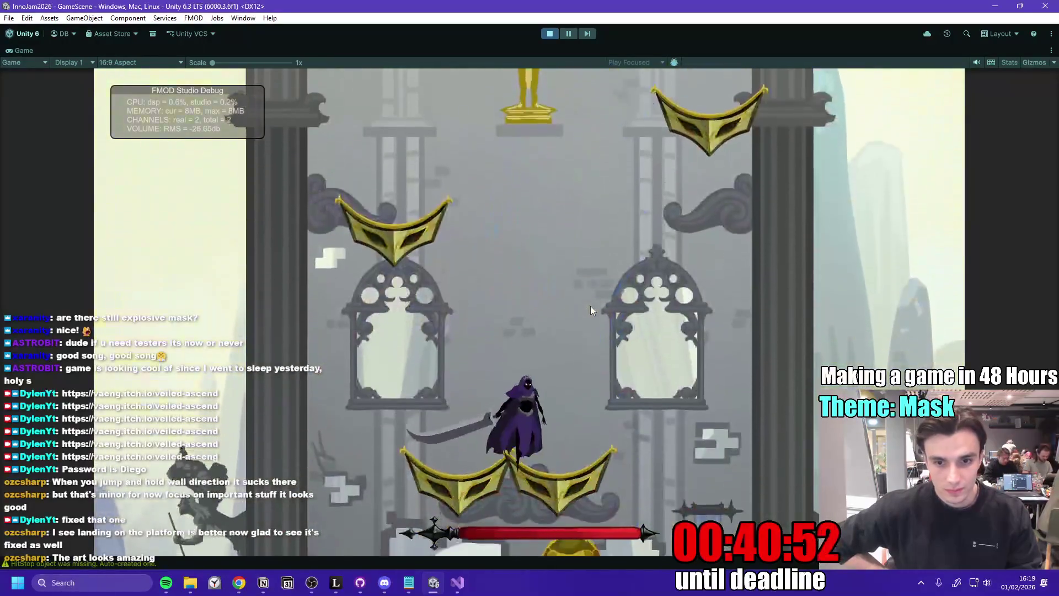
pyautogui.press('space')
pyautogui.press('a')
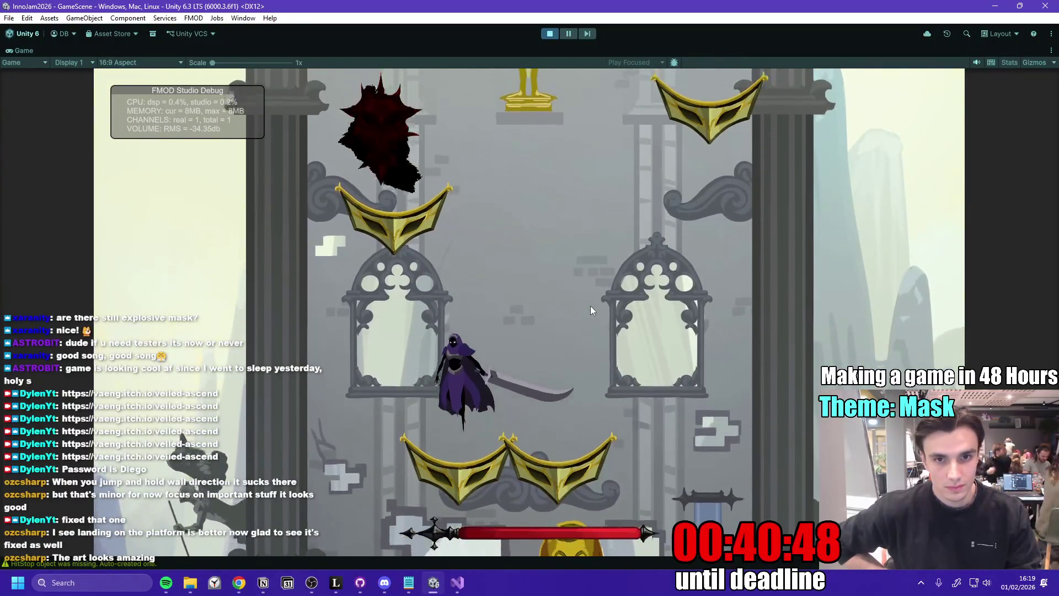
pyautogui.press('space')
pyautogui.press('d')
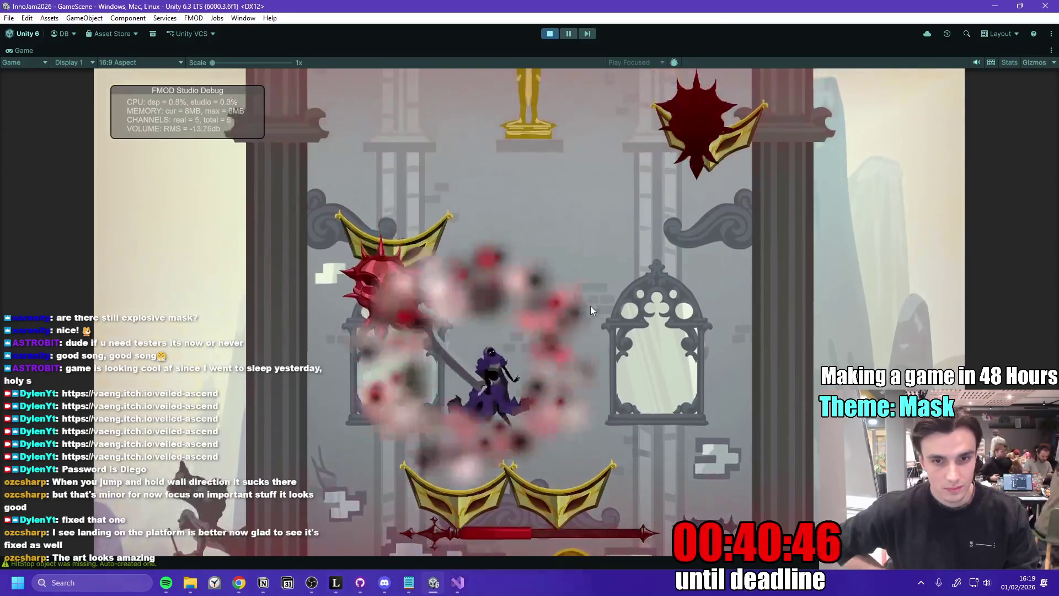
pyautogui.press('a')
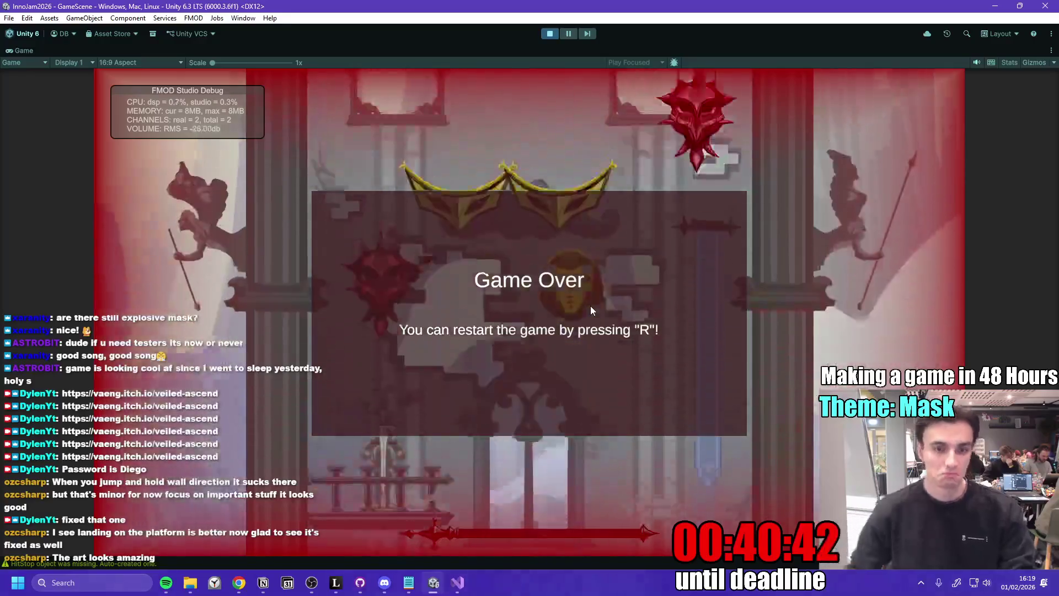
pyautogui.press('r')
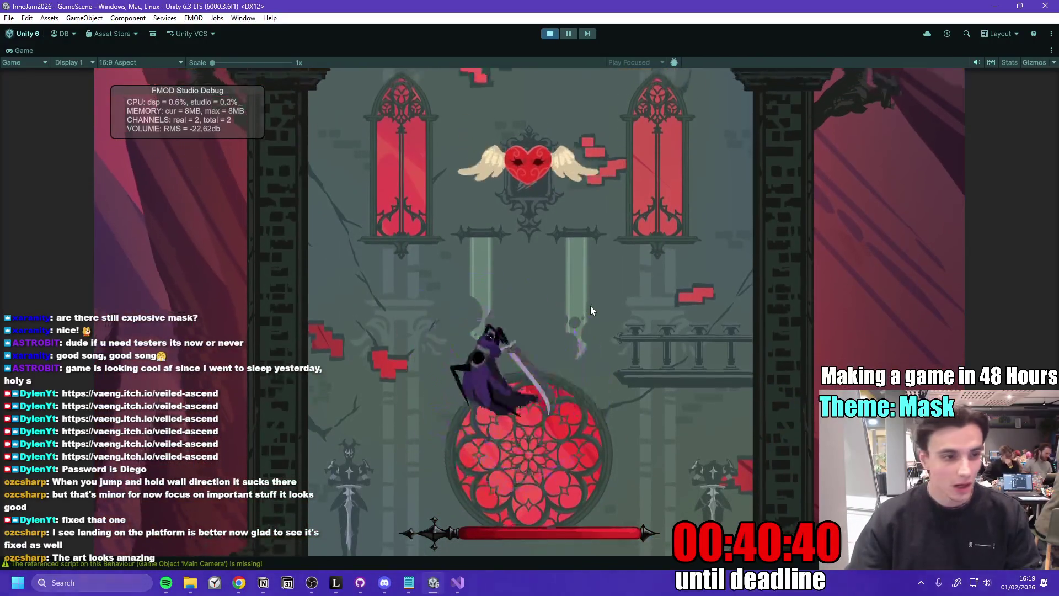
pyautogui.hotkey('ctrl', 'p')
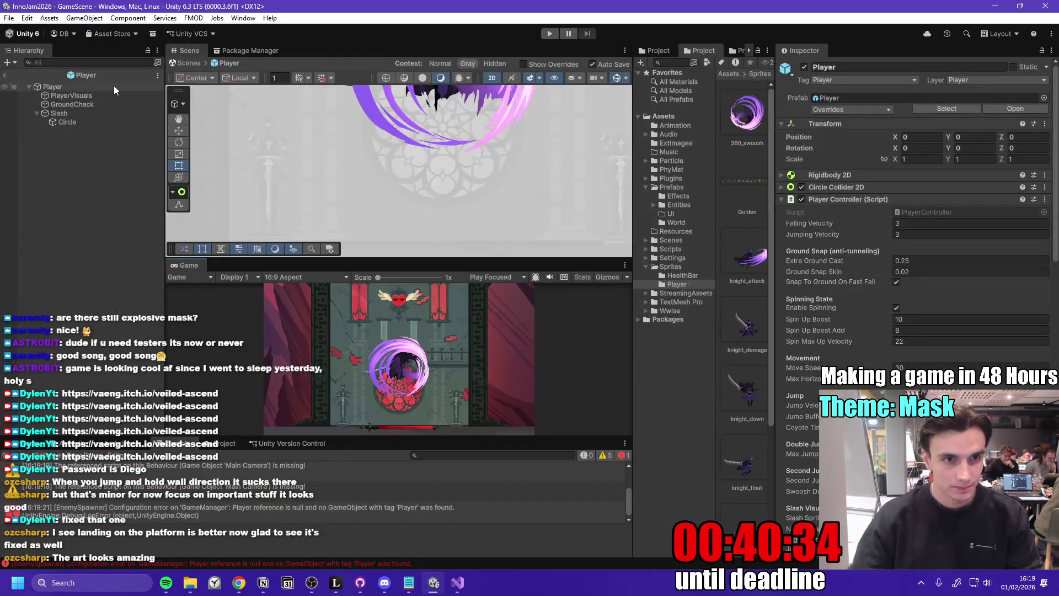
# - Set the Player's linked Transform scale to 0.8
pyautogui.click(102, 88)
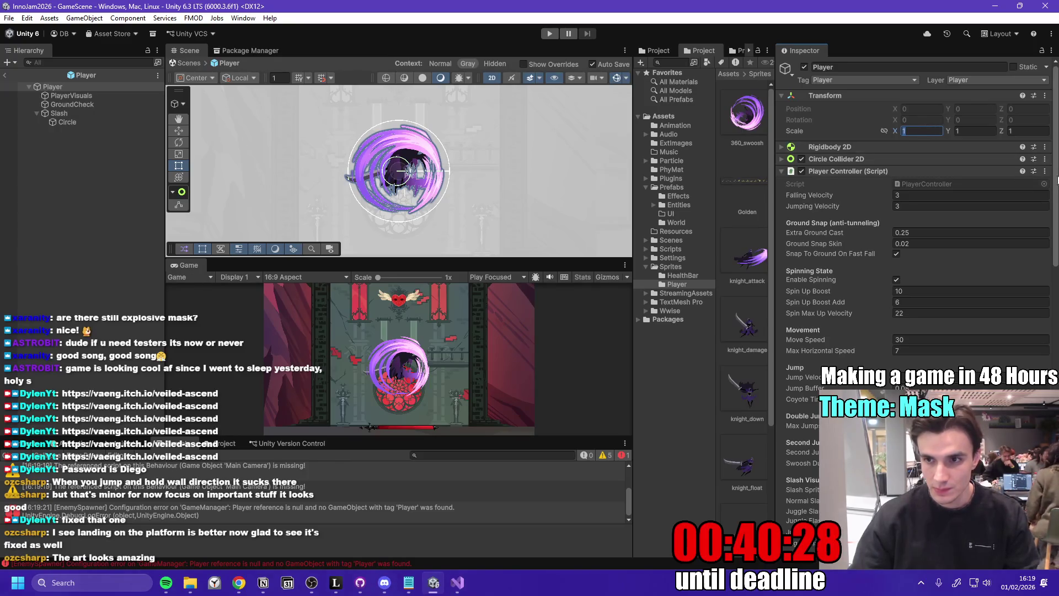
pyautogui.click(884, 131)
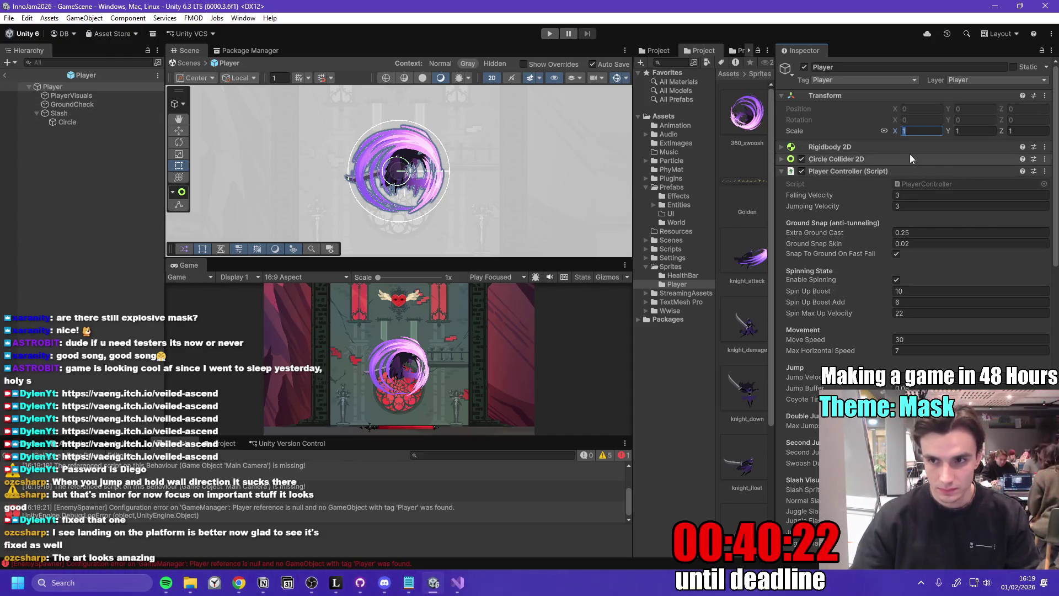
pyautogui.write('0.8')
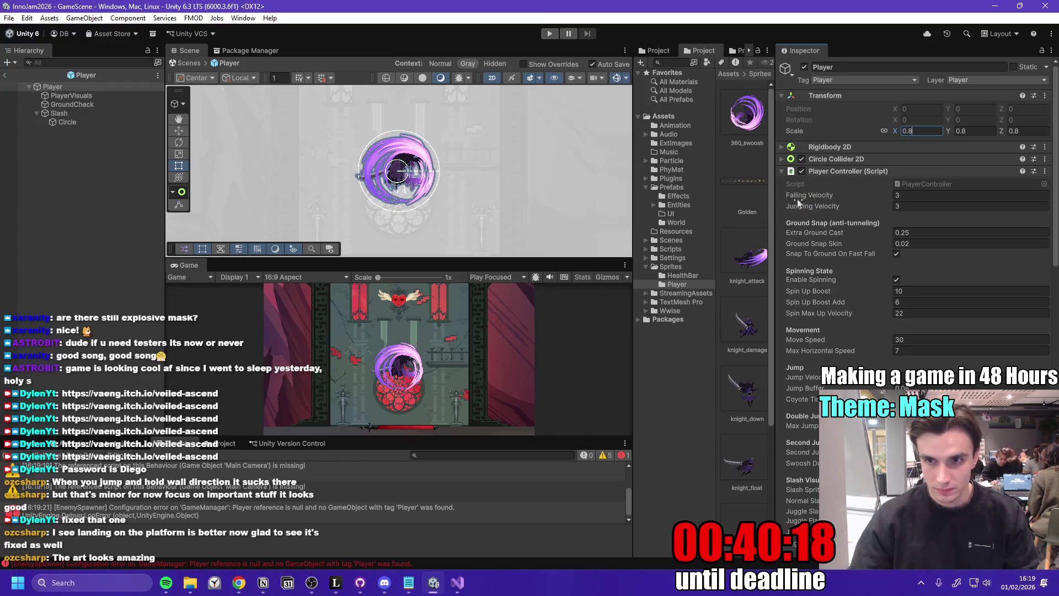
# - Scale the Slash child down to 0.2, then reselect Player and open the Prefabs folder
pyautogui.click(76, 117)
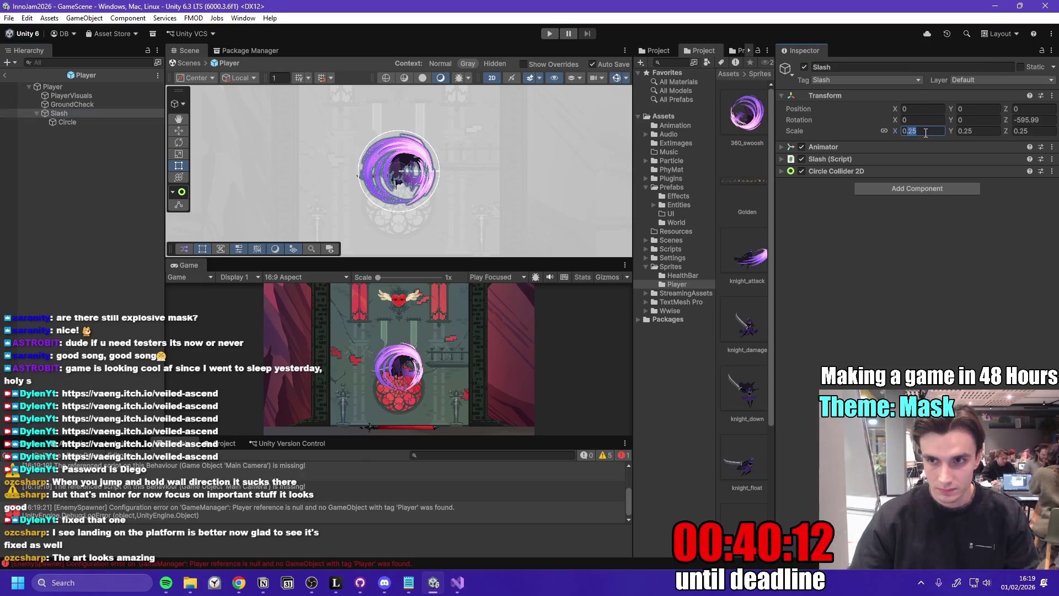
pyautogui.write('0')
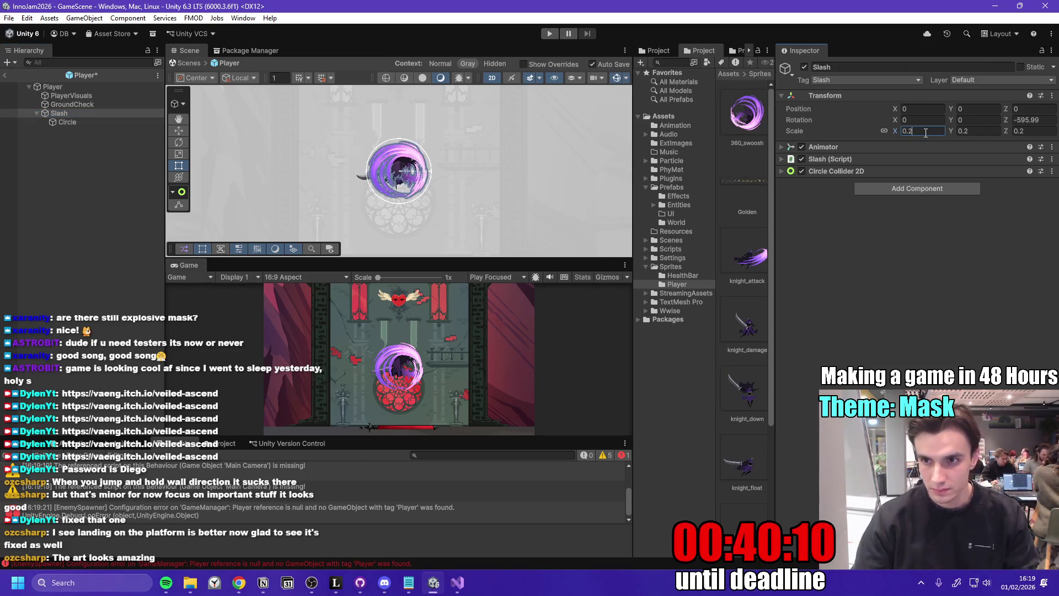
pyautogui.click(71, 123)
pyautogui.click(75, 87)
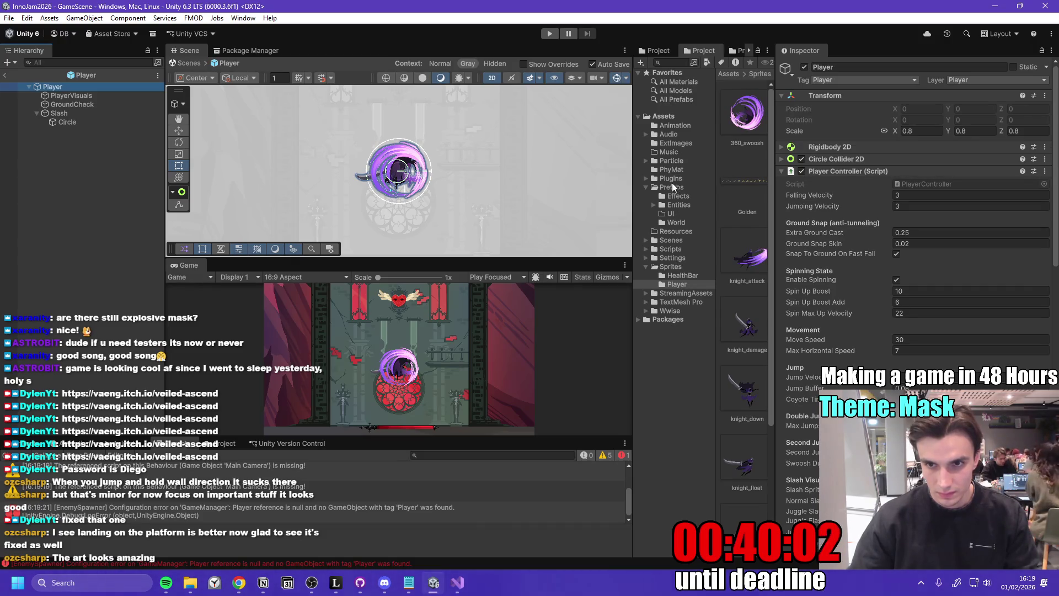
pyautogui.click(673, 188)
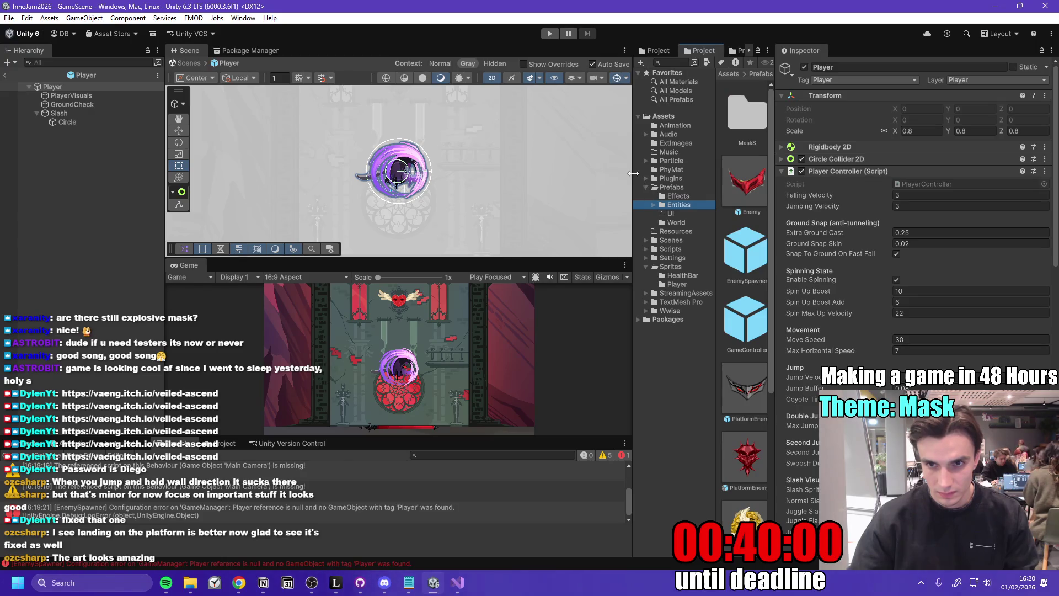
# - Open the PlatformEnemy prefab and set its Fall Speed to 1.5
pyautogui.moveTo(634, 173); pyautogui.dragTo(531, 173)
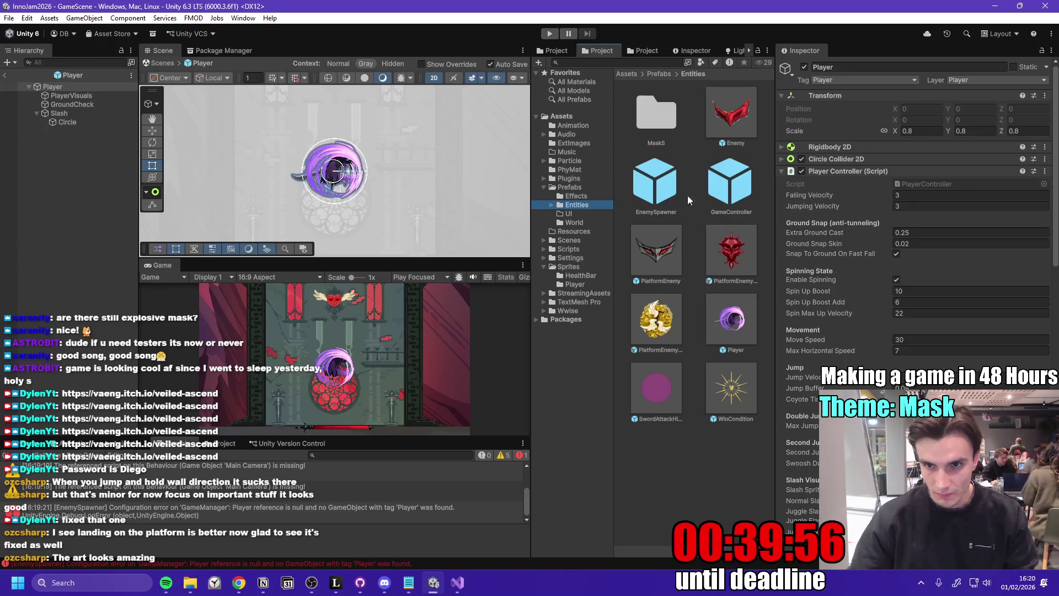
pyautogui.doubleClick(664, 256)
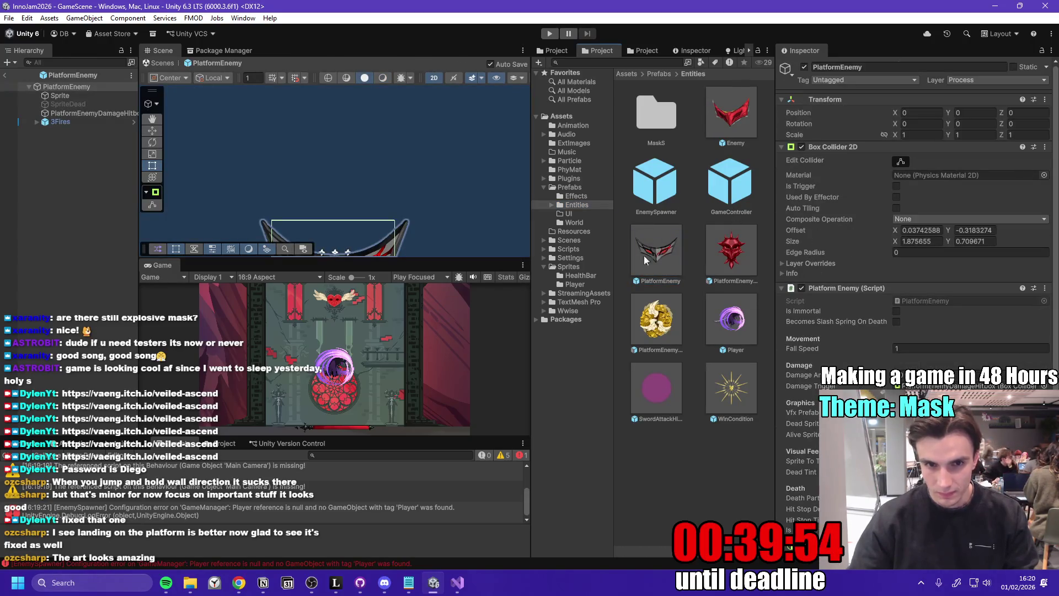
pyautogui.doubleClick(65, 87)
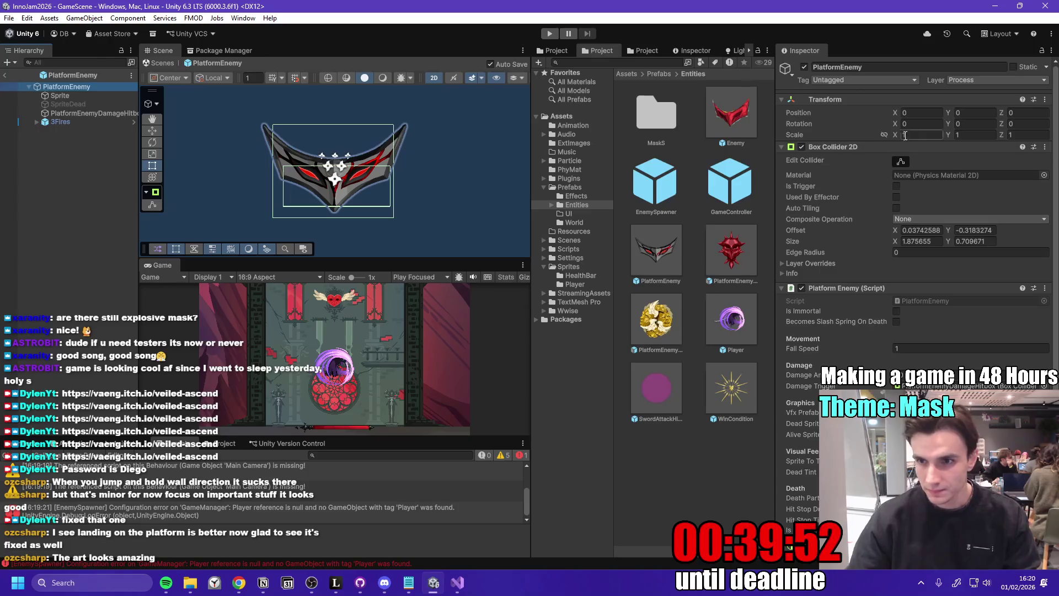
pyautogui.write('0.8')
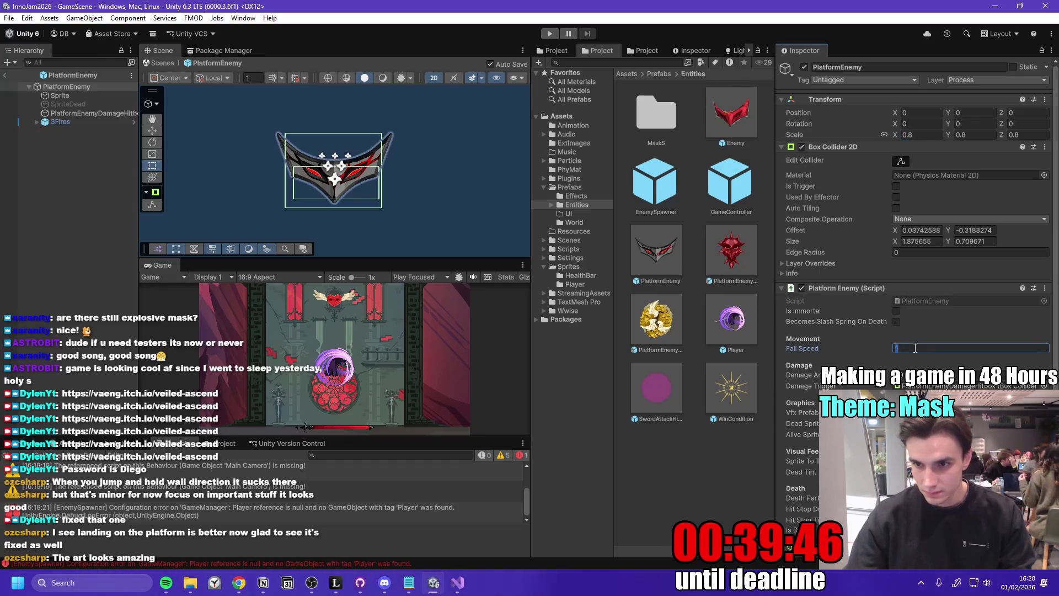
pyautogui.write('.5')
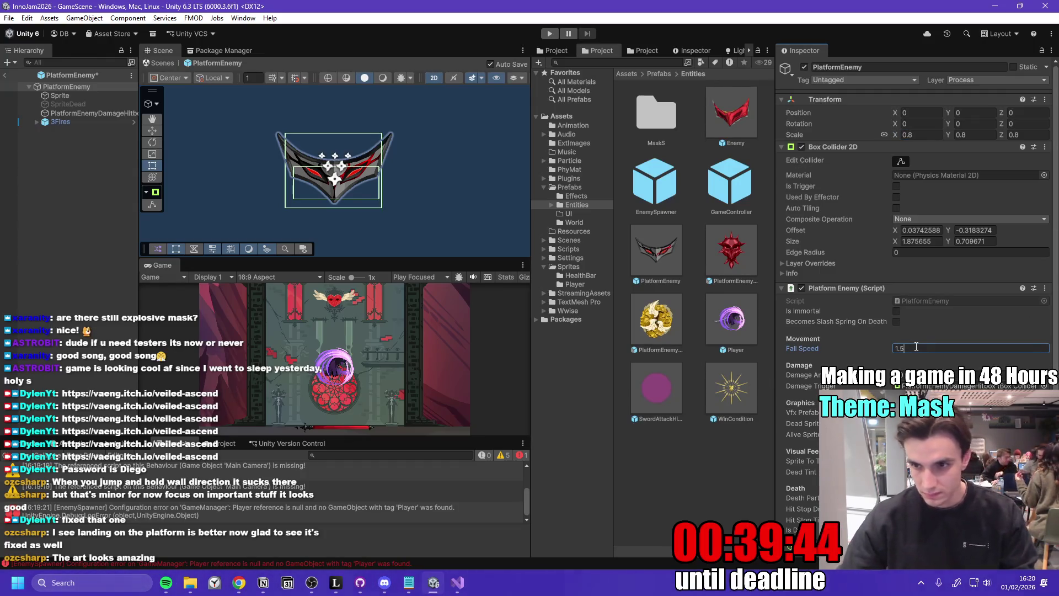
# - Check the Spiky and Bouncy enemy prefabs, then start a maximized Game view playtest
pyautogui.doubleClick(738, 251)
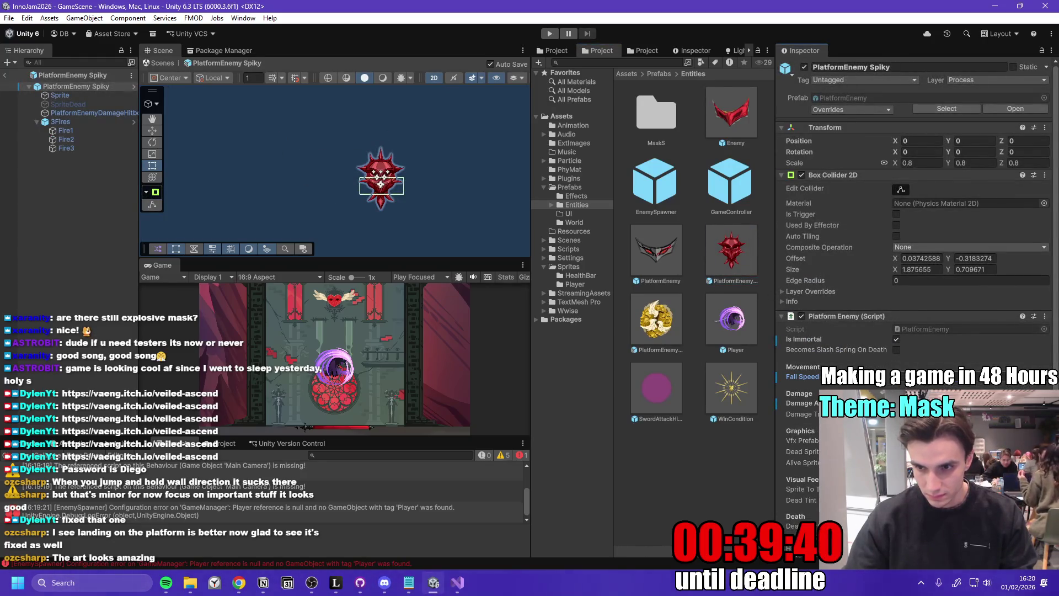
pyautogui.doubleClick(656, 319)
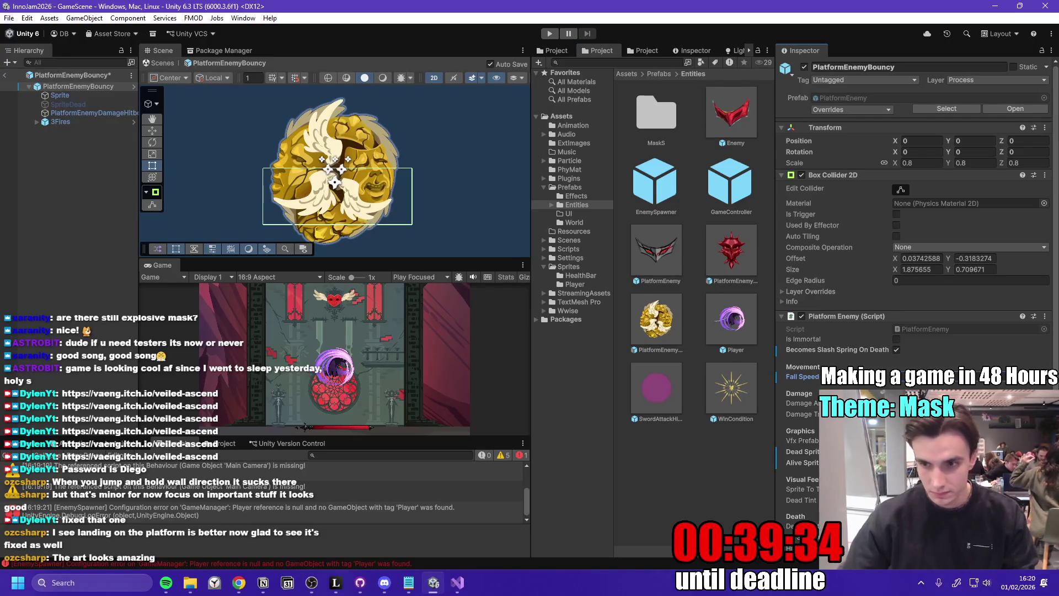
pyautogui.doubleClick(167, 267)
pyautogui.click(550, 34)
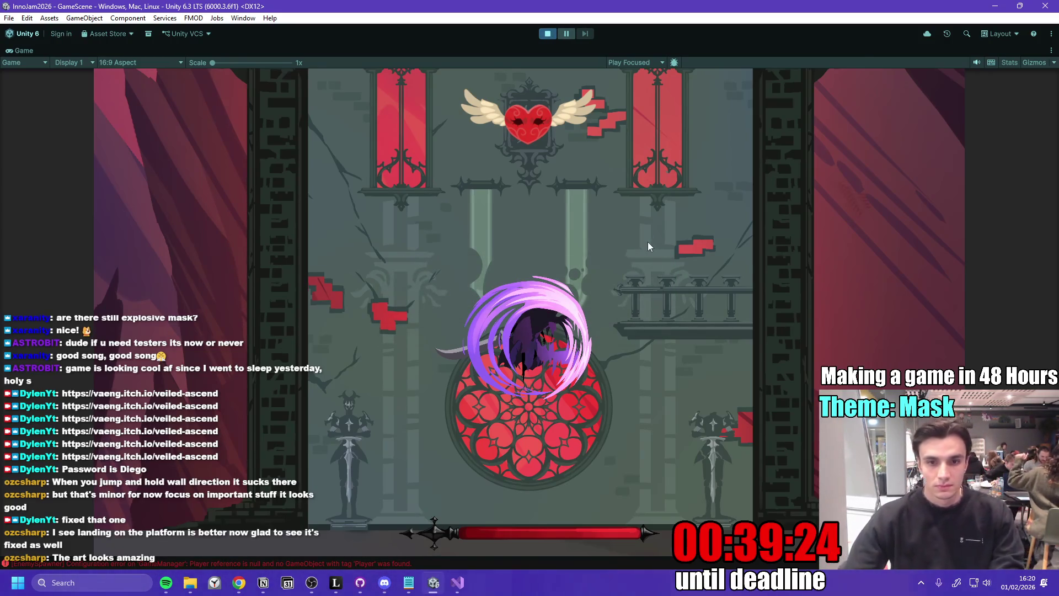
# - Climb up from the floor by springing off and striking the yellow mask enemies
pyautogui.press('d')
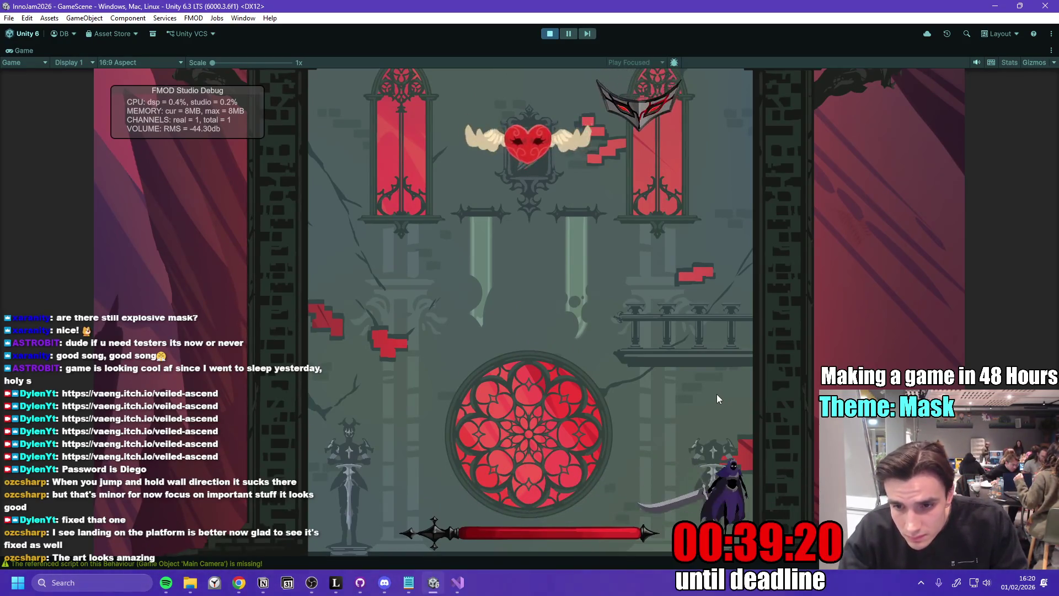
pyautogui.press('space')
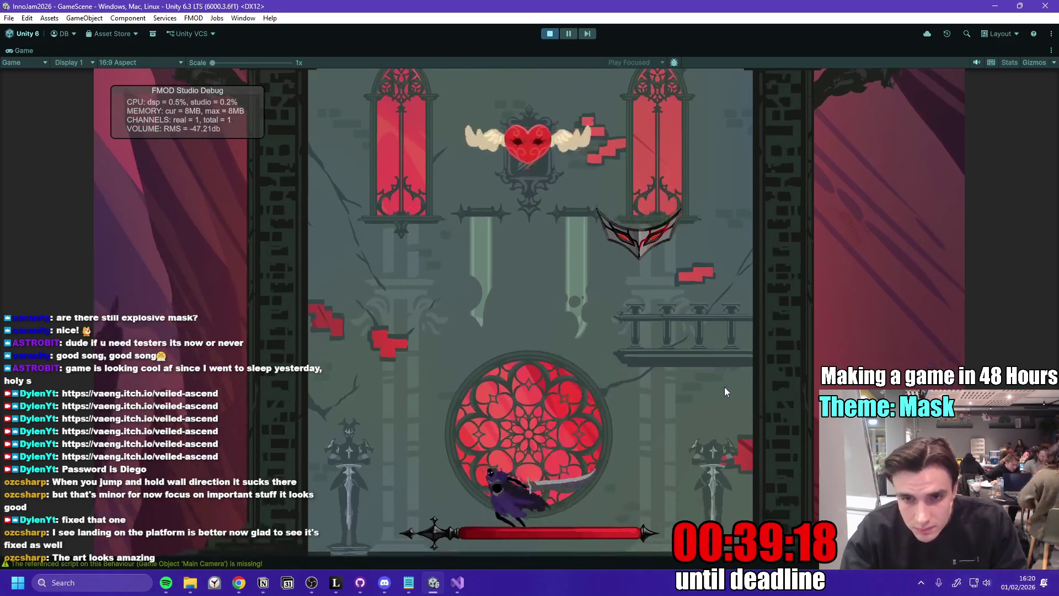
pyautogui.press('space')
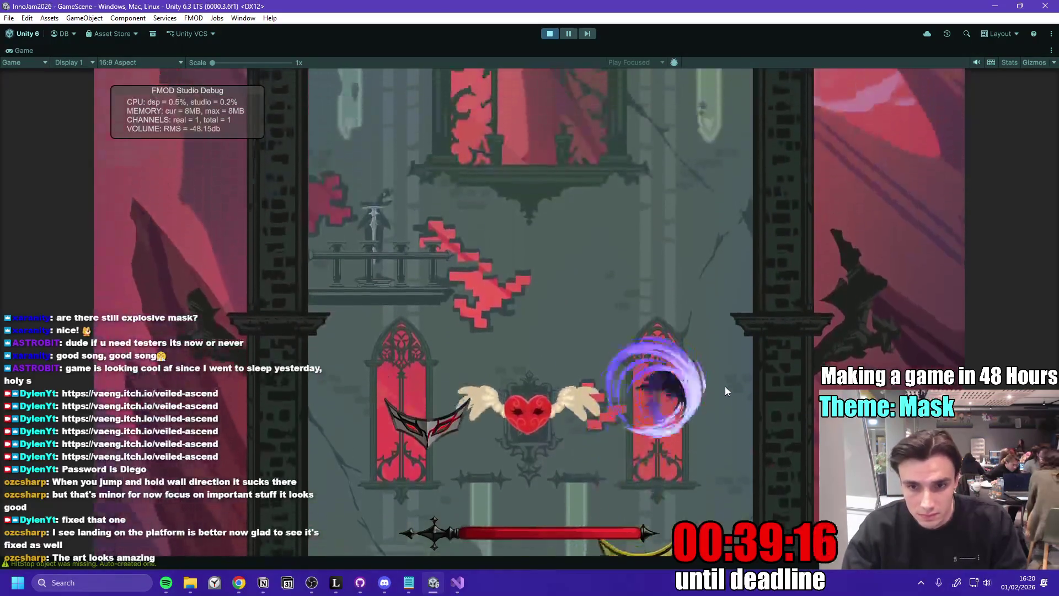
pyautogui.press('a')
pyautogui.press('space')
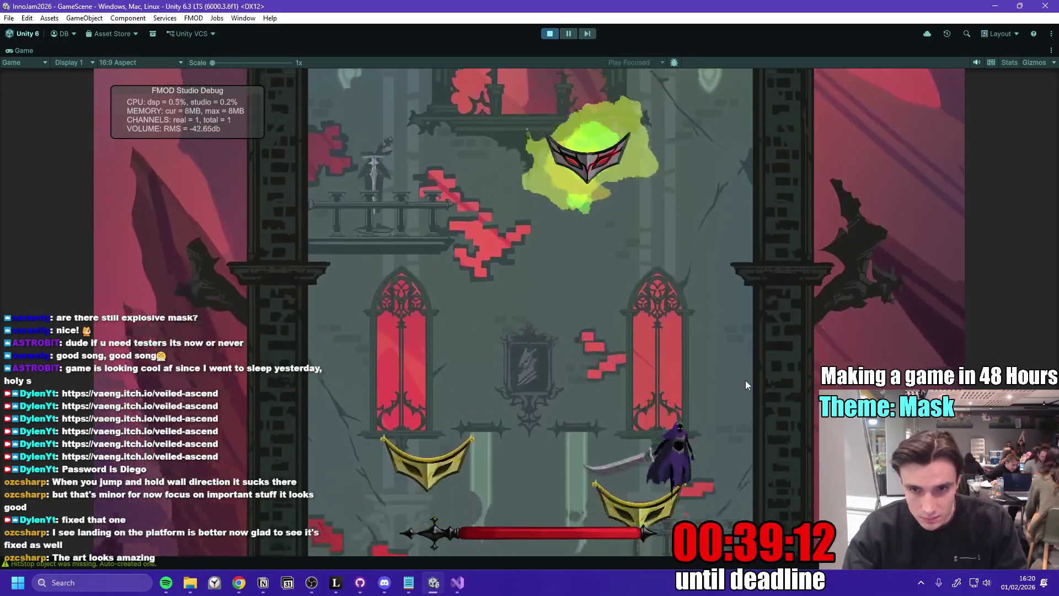
pyautogui.press('space')
pyautogui.press('space')
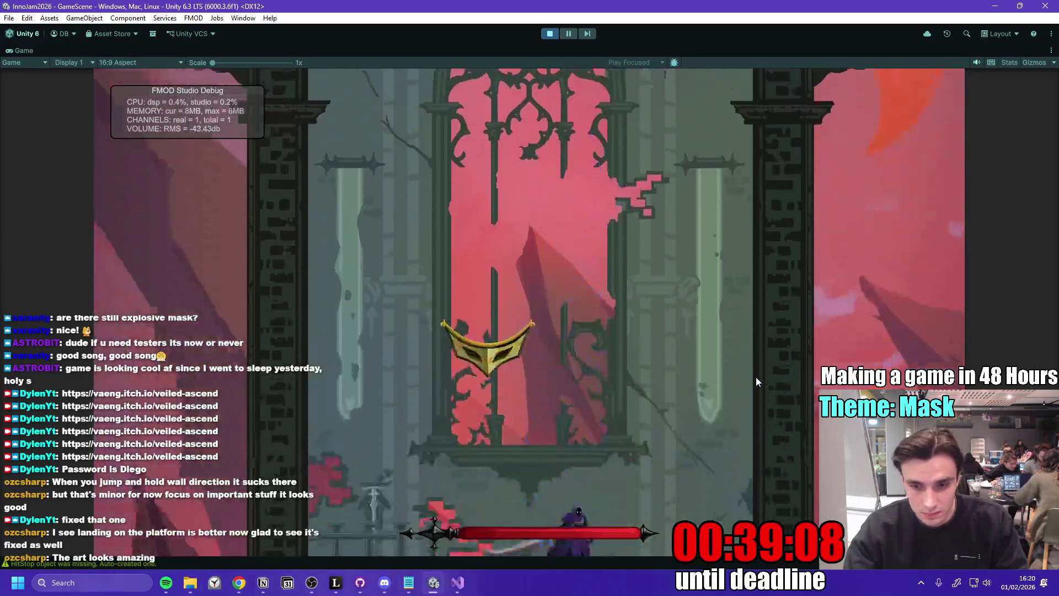
pyautogui.press('space')
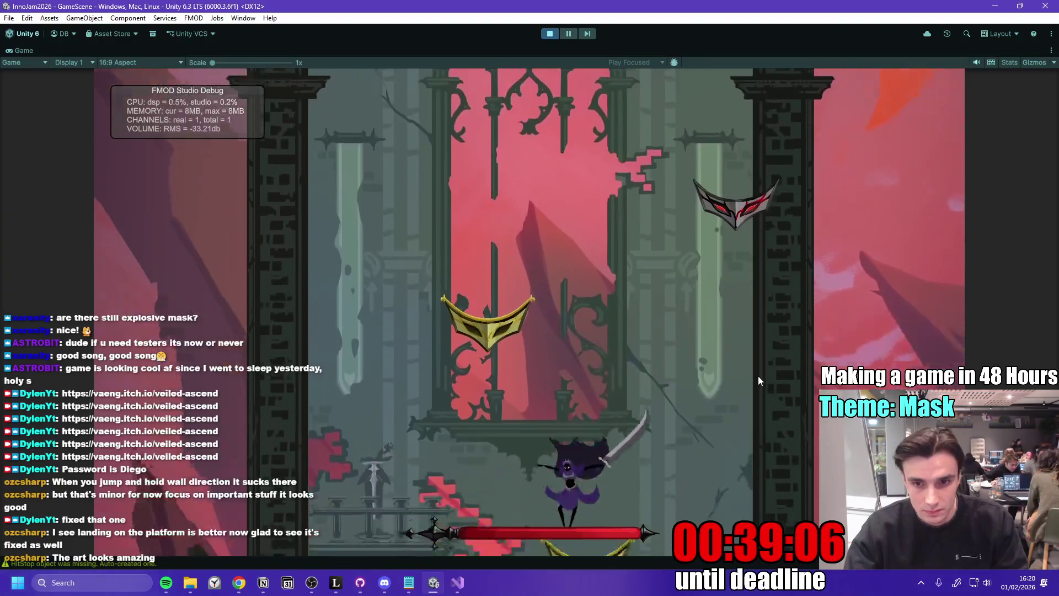
pyautogui.press('space')
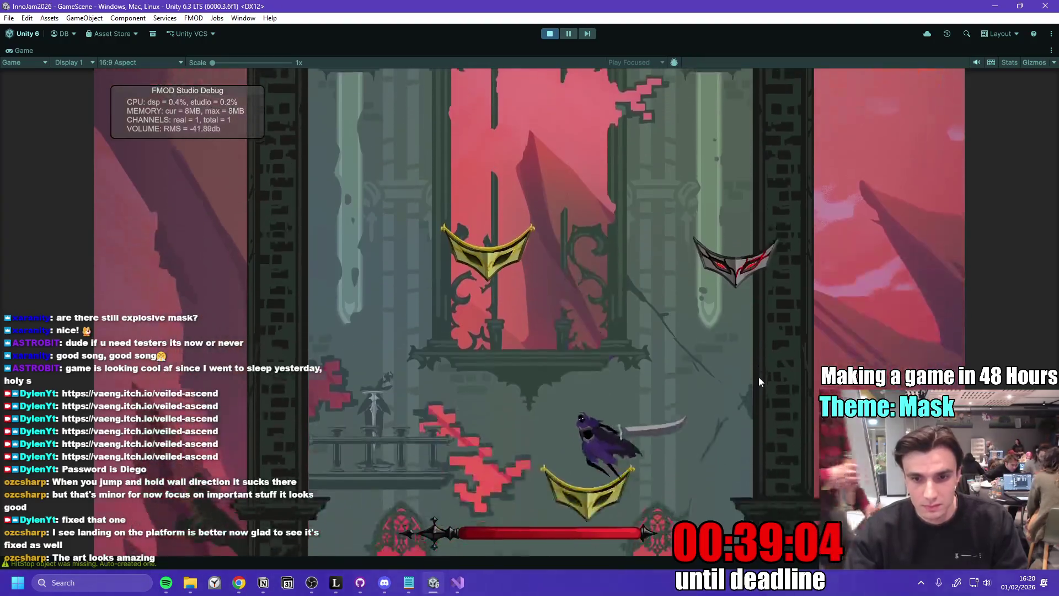
pyautogui.press('space')
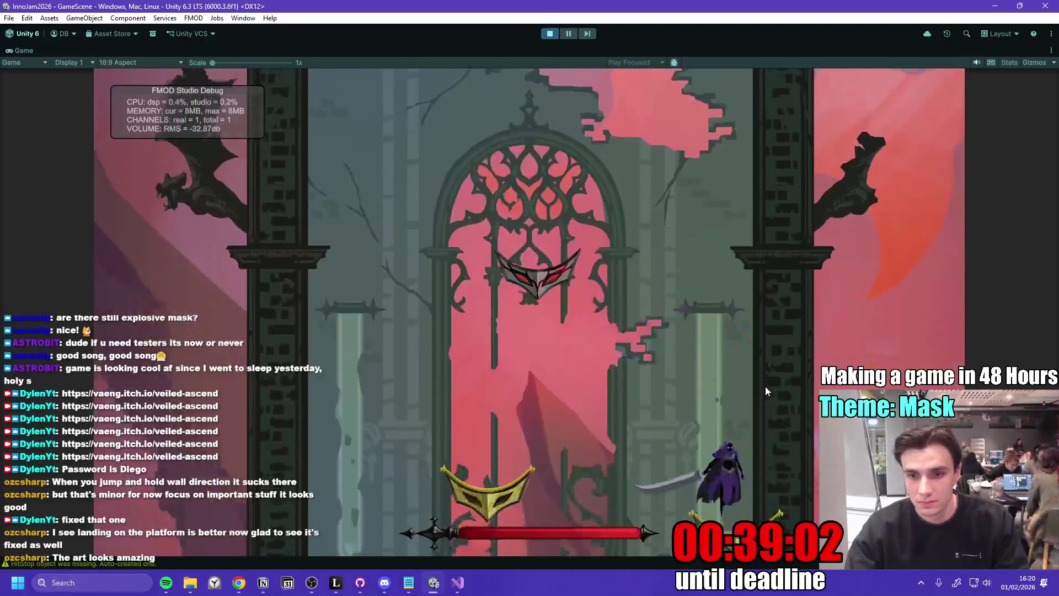
pyautogui.press('space')
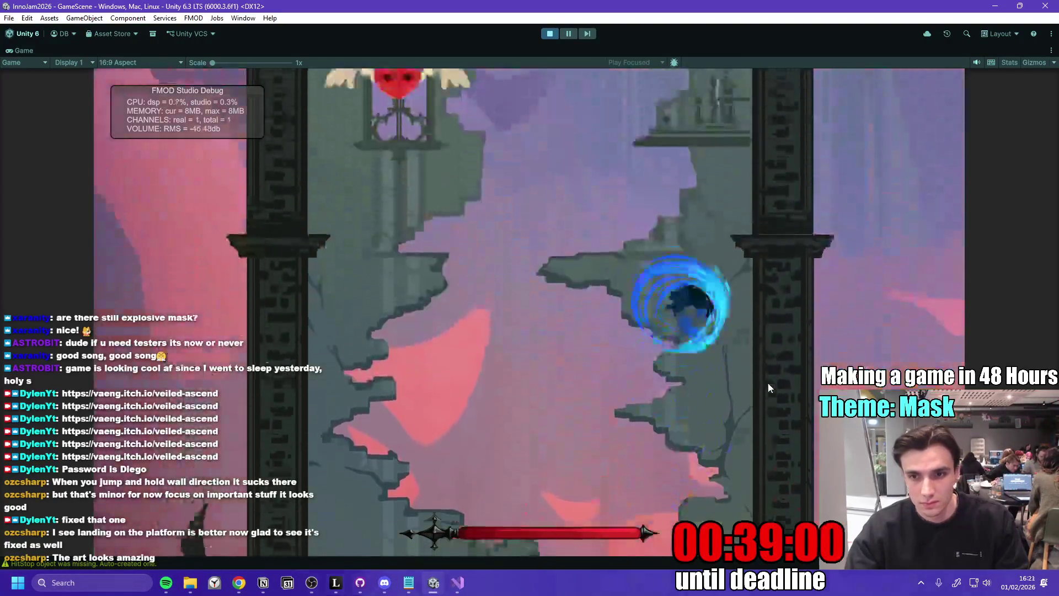
# - Keep climbing across the gold mask platforms past the winged heart into new tower sections
pyautogui.press('space')
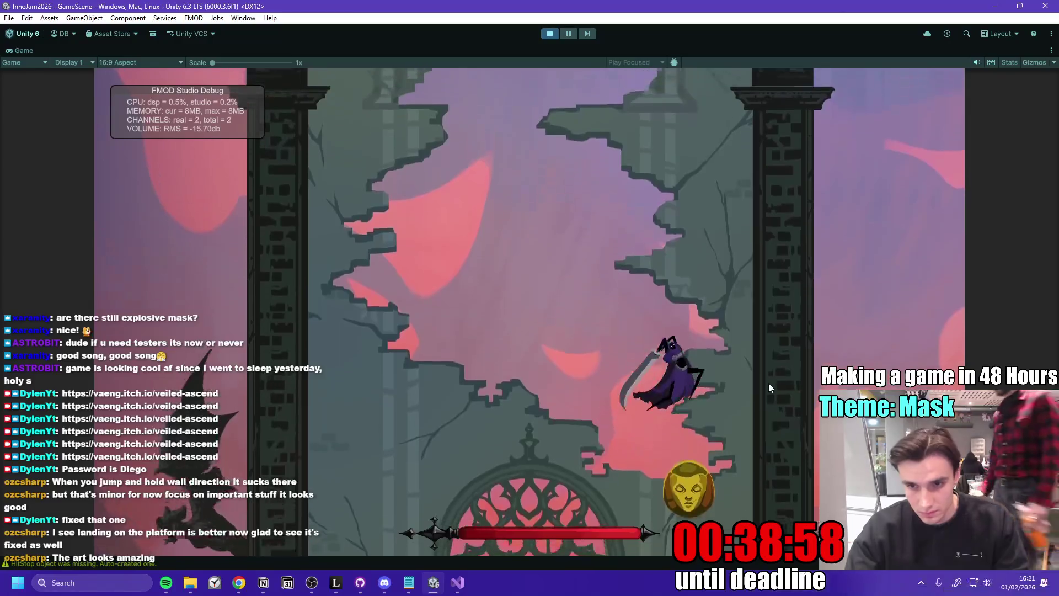
pyautogui.press('space')
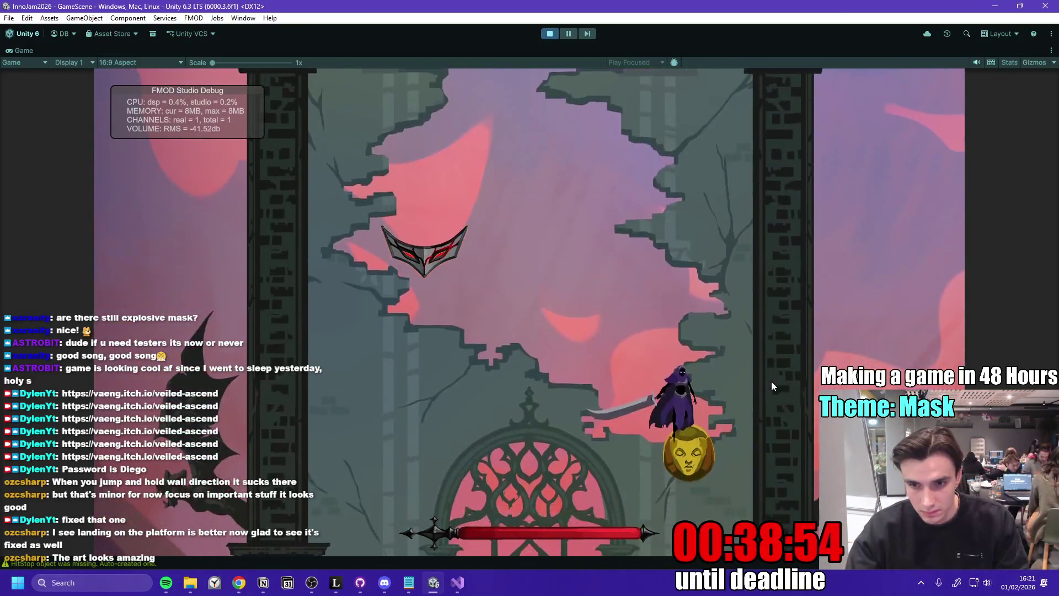
pyautogui.press('space')
pyautogui.press('Left')
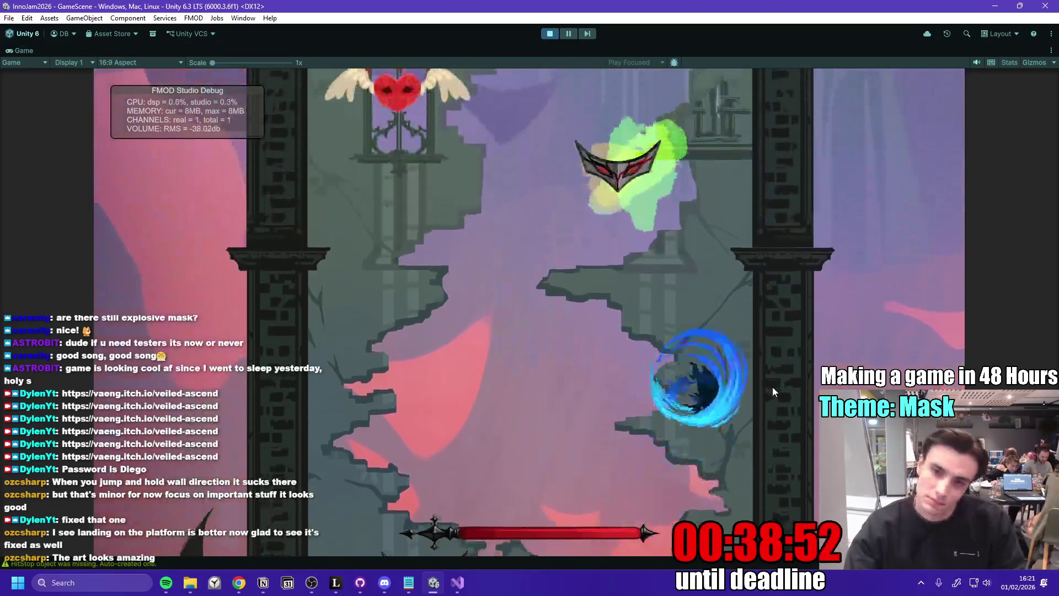
pyautogui.press('space')
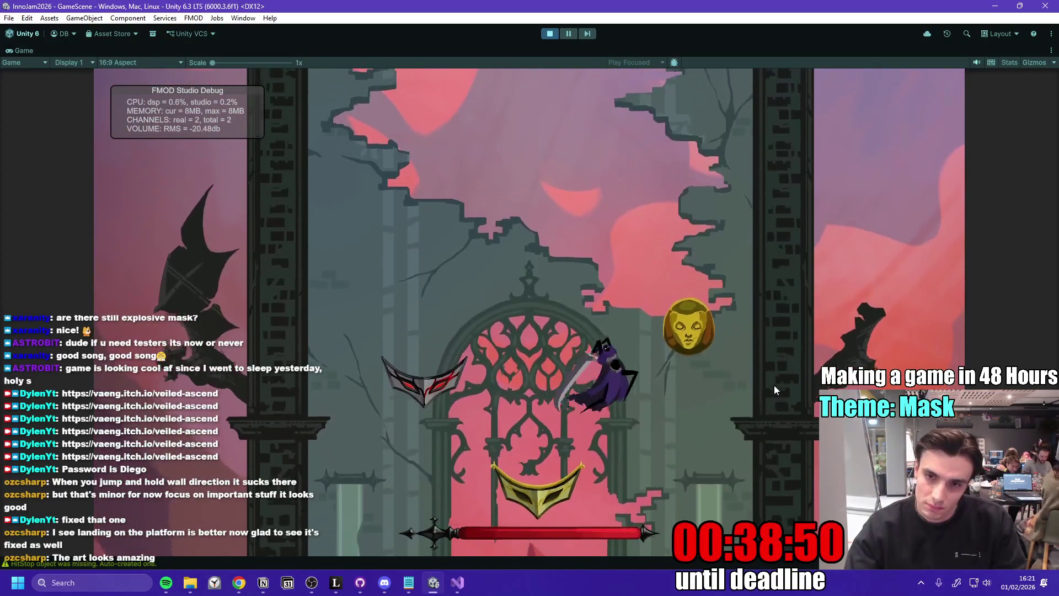
pyautogui.press('space')
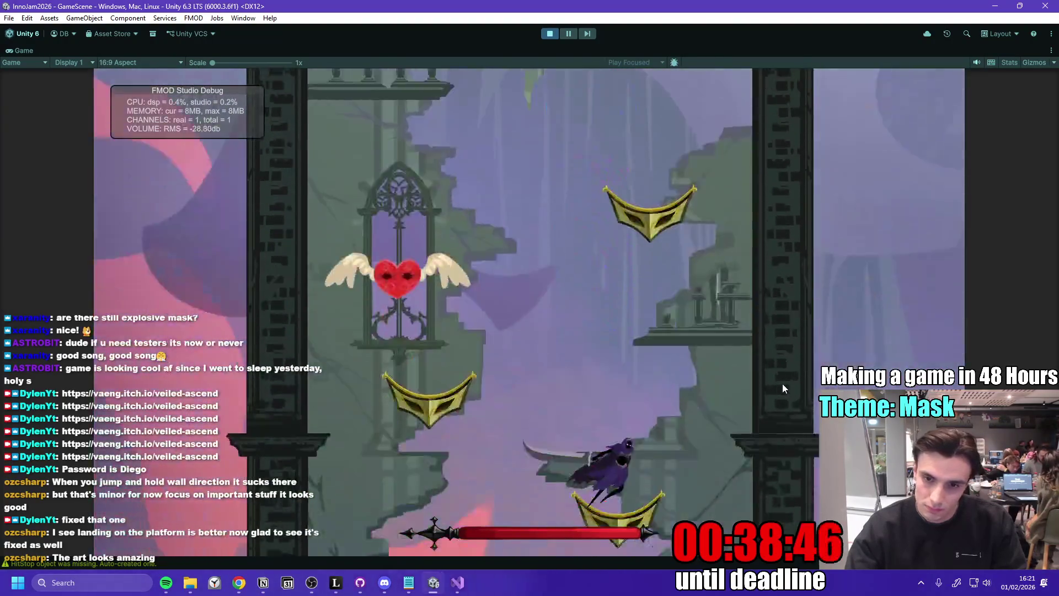
pyautogui.press('Right')
pyautogui.press('Left')
pyautogui.press('space')
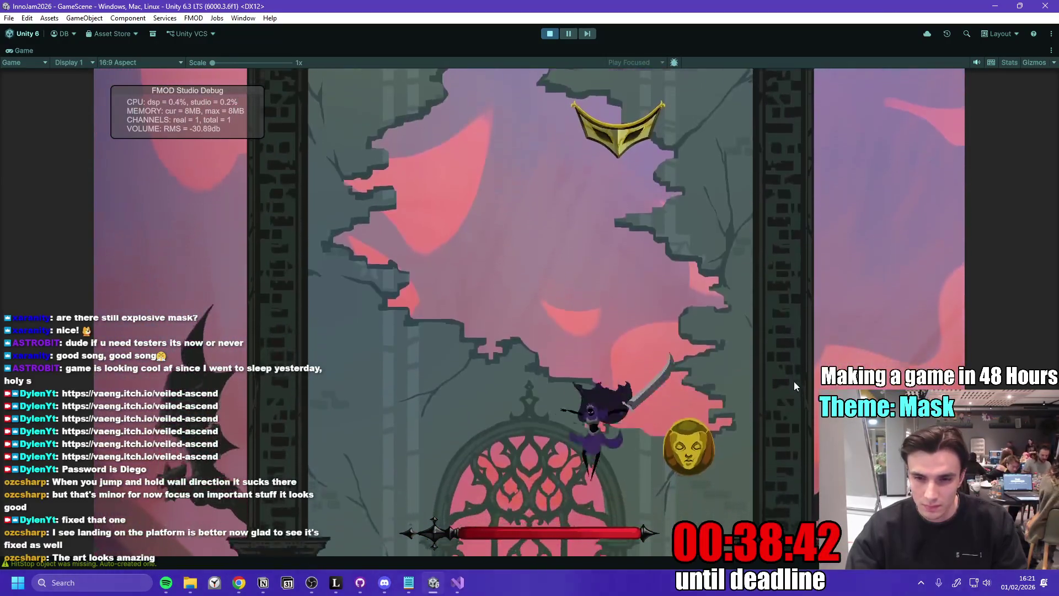
pyautogui.press('space')
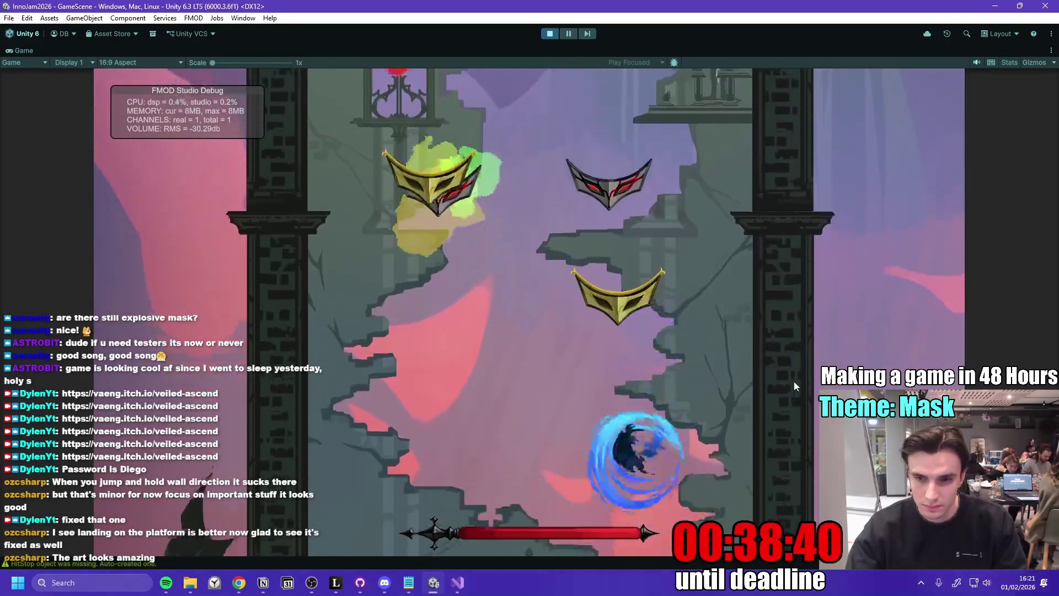
pyautogui.press('space')
pyautogui.press('space')
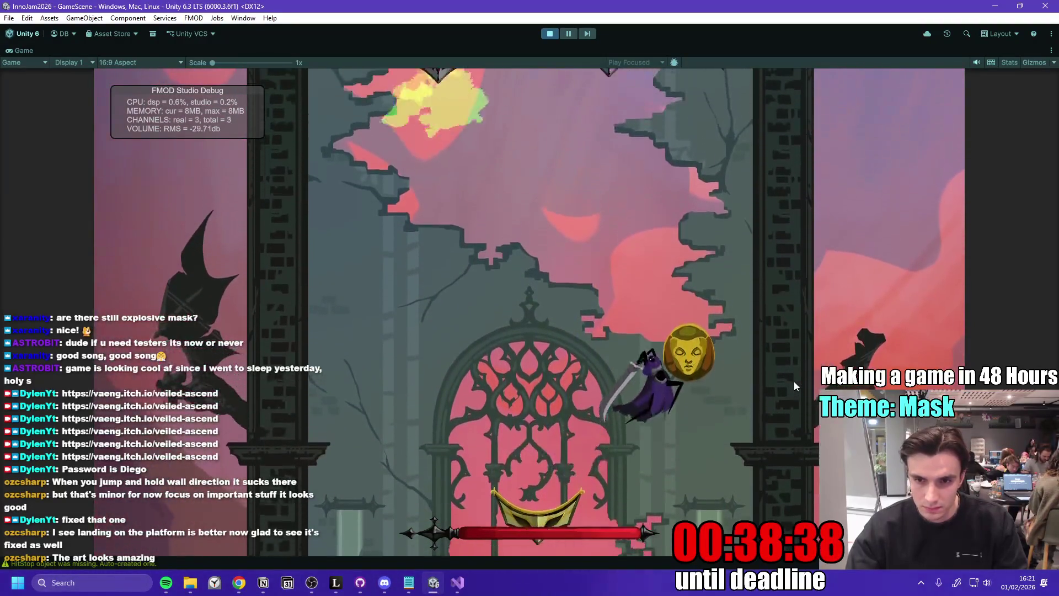
# - Run and jump along the next section to climb higher, then stop the playtest
pyautogui.press('space')
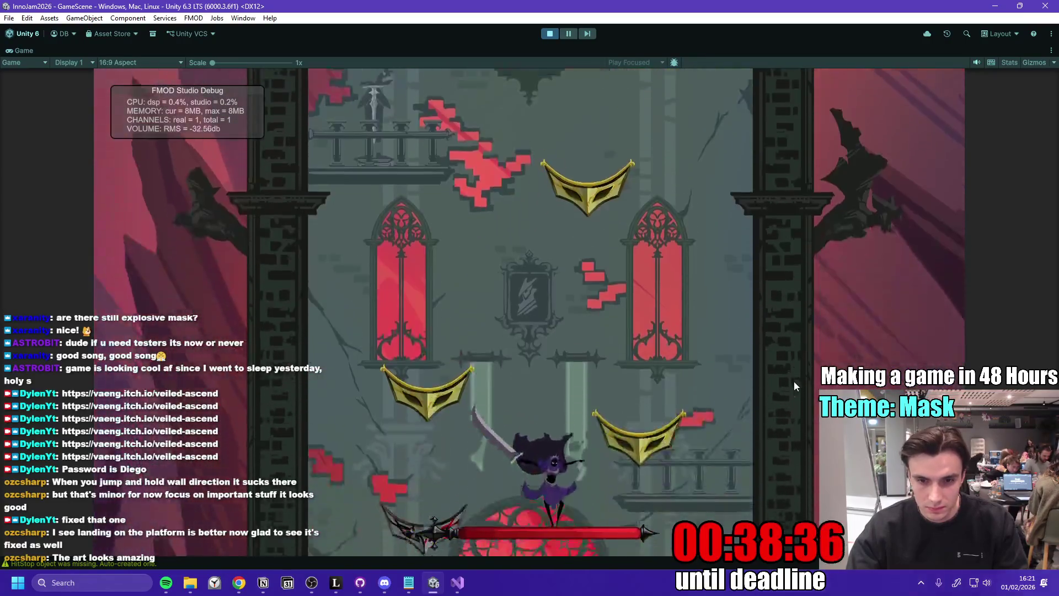
pyautogui.press('d')
pyautogui.press('space')
pyautogui.press('space')
pyautogui.press('a')
pyautogui.press('d')
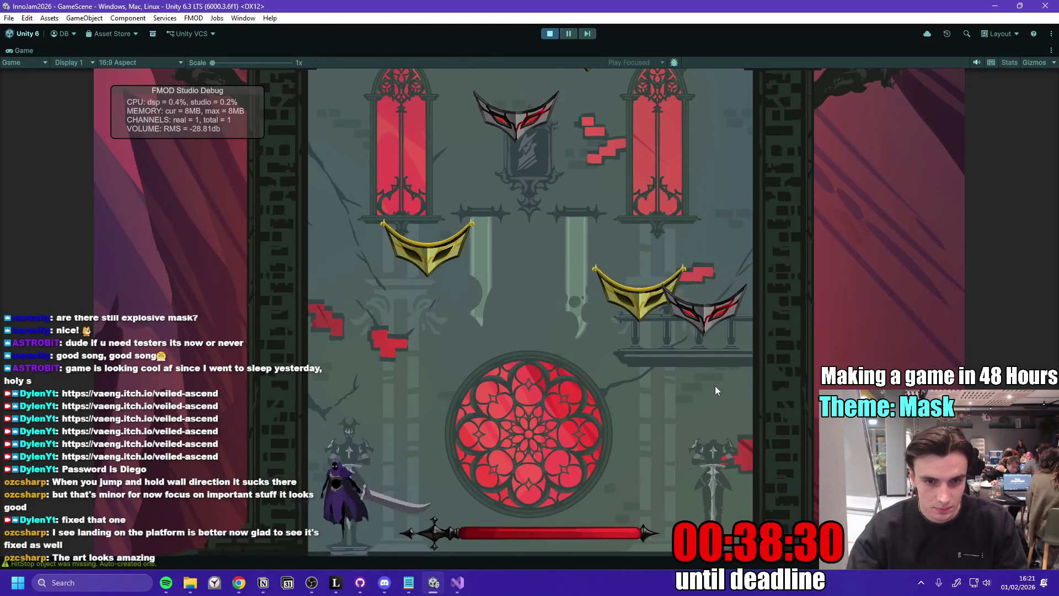
pyautogui.press('space')
pyautogui.press('space')
pyautogui.press('space')
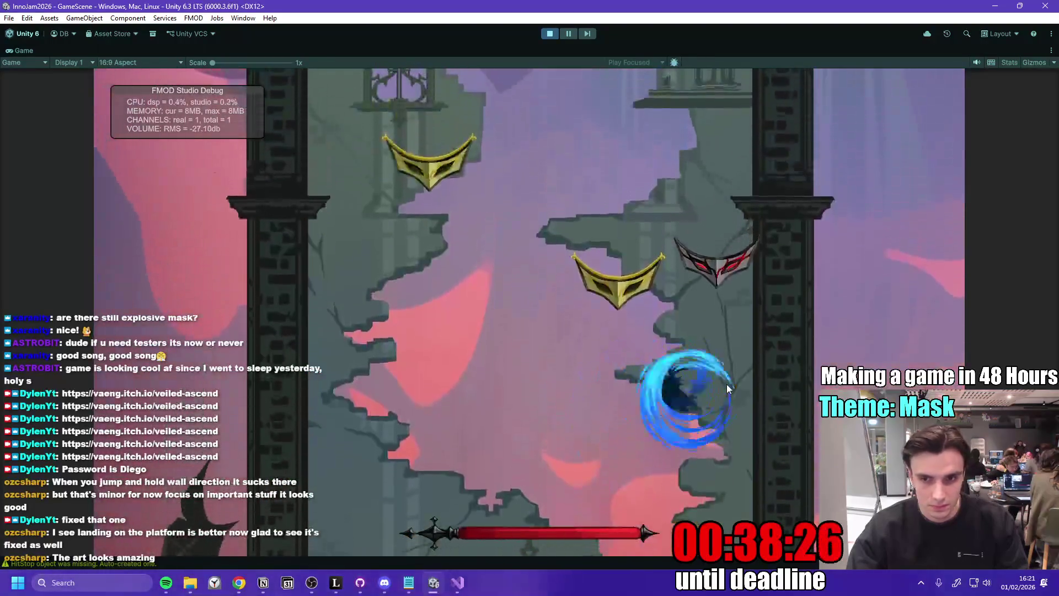
pyautogui.press('space')
pyautogui.press('space')
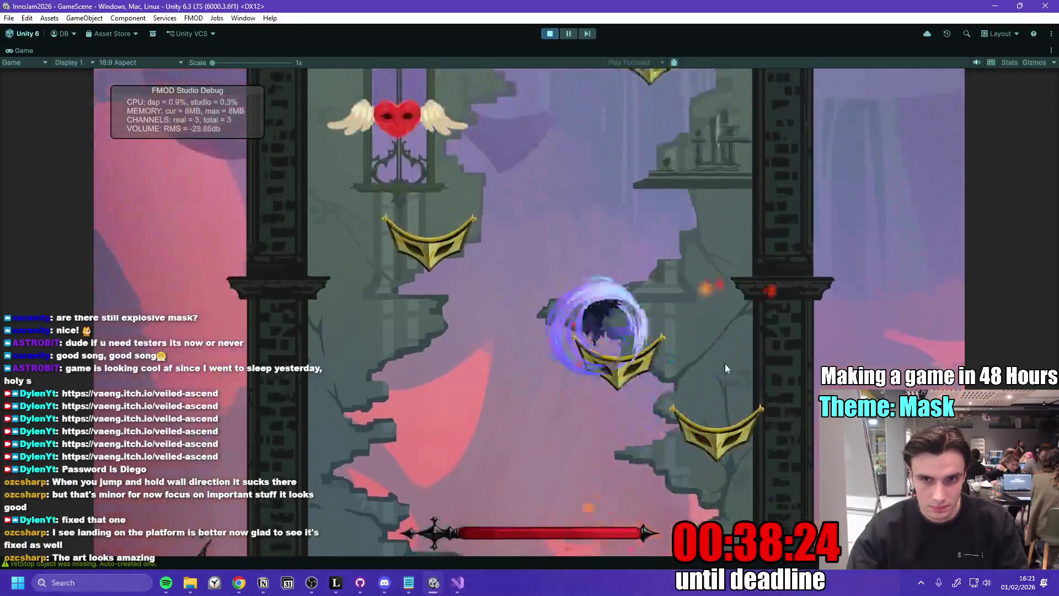
pyautogui.press('space')
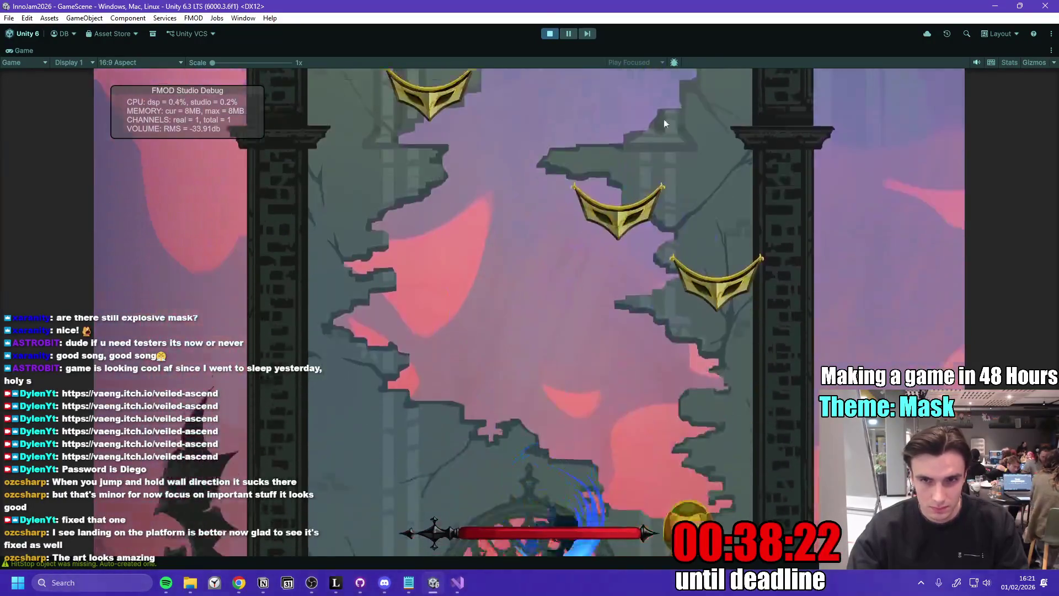
pyautogui.click(549, 34)
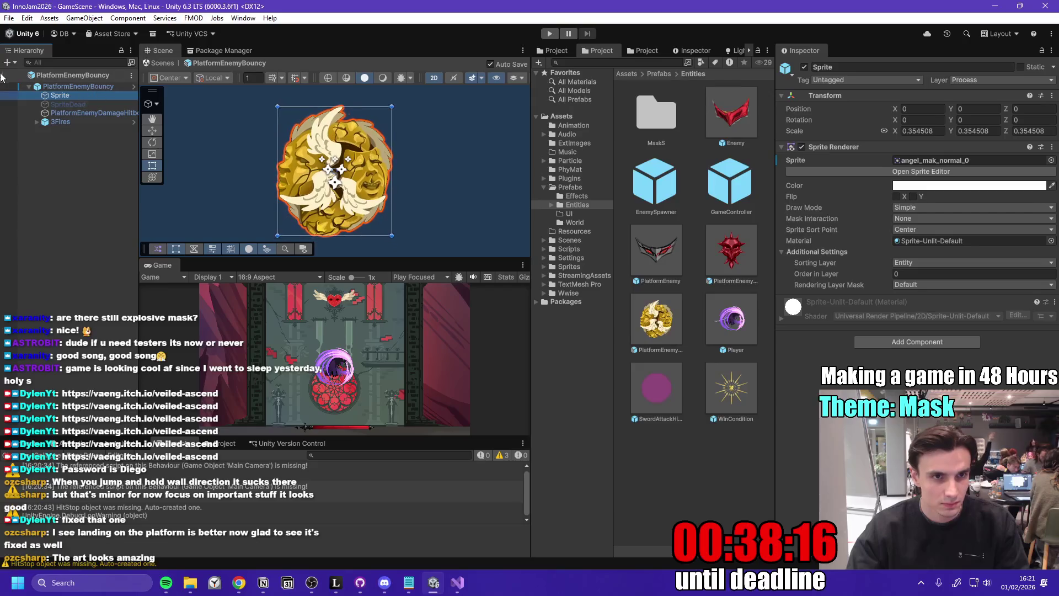
# - Reopen the PlatformEnemyBouncy prefab and inspect its PlatformEnemyDamageHitbox collider
pyautogui.click(7, 76)
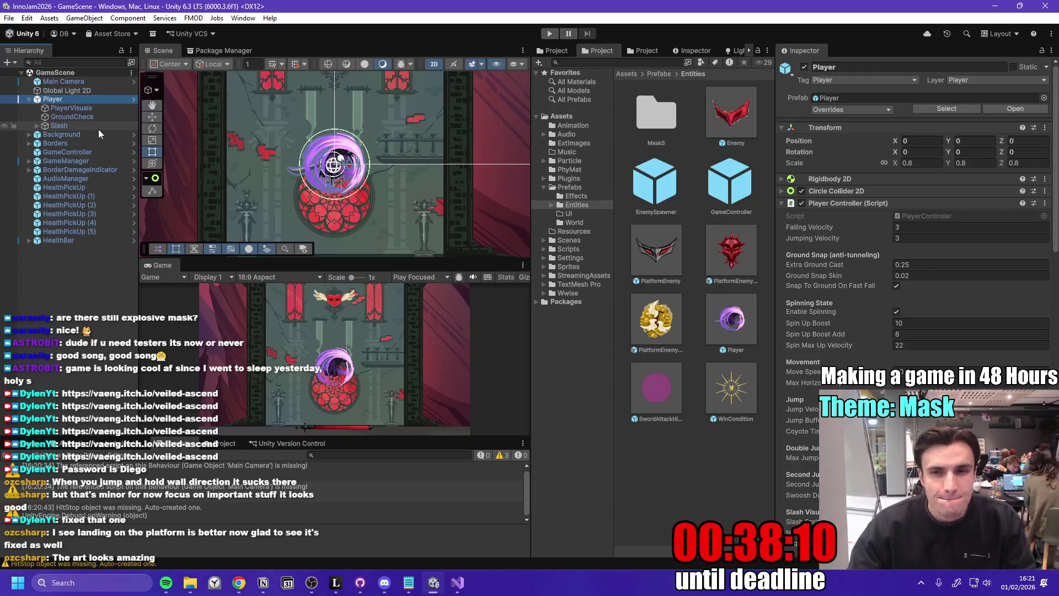
pyautogui.doubleClick(662, 328)
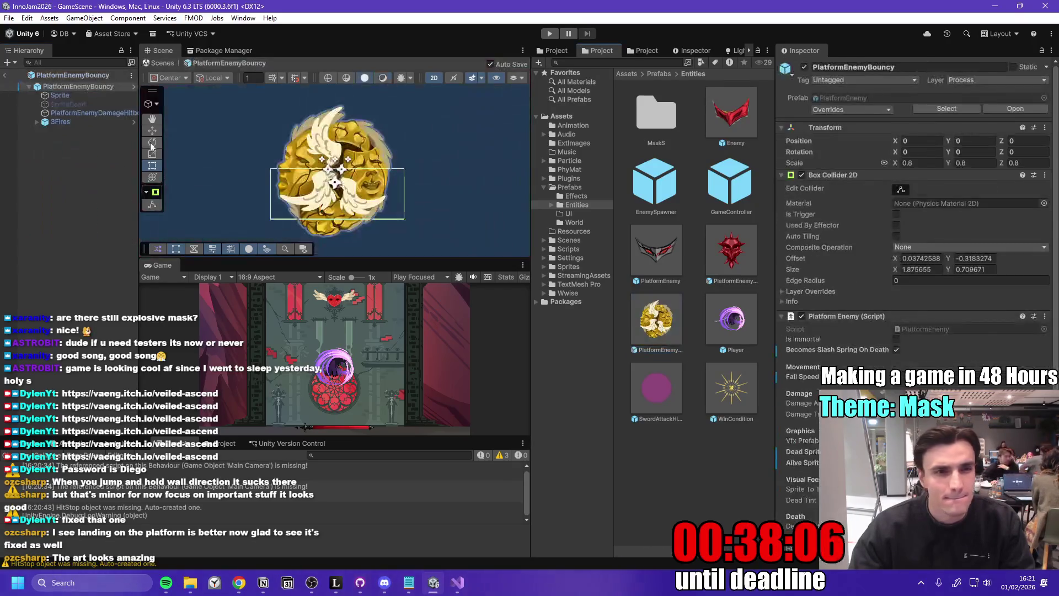
pyautogui.click(94, 113)
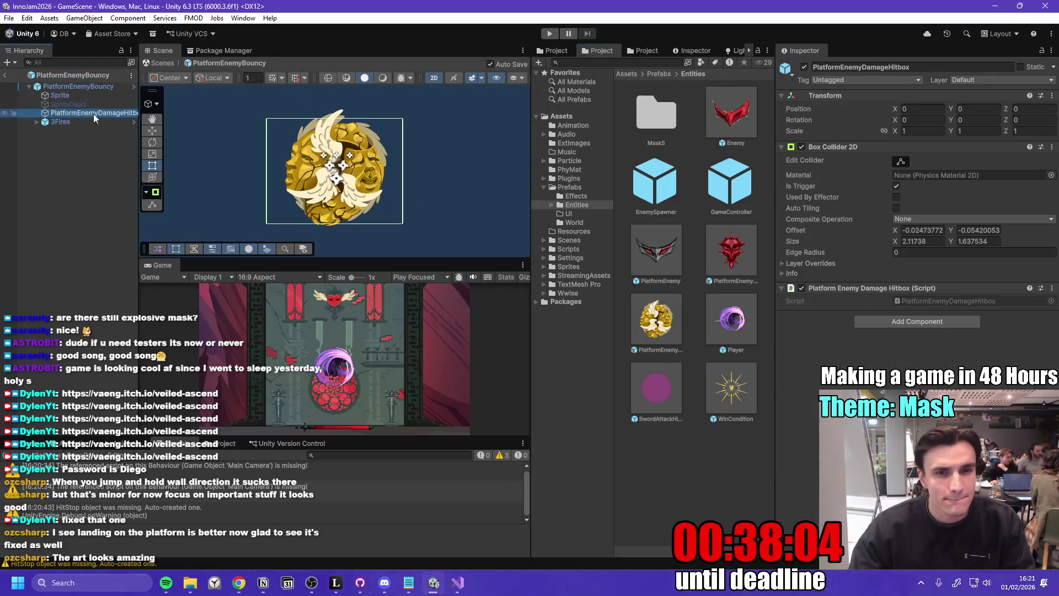
pyautogui.moveTo(108, 104)
pyautogui.mouseDown()
pyautogui.moveTo(98, 127)
pyautogui.moveTo(98, 114)
pyautogui.mouseUp()
# - Review the root's box collider and Sprite child, then return to GameScene
pyautogui.click(101, 85)
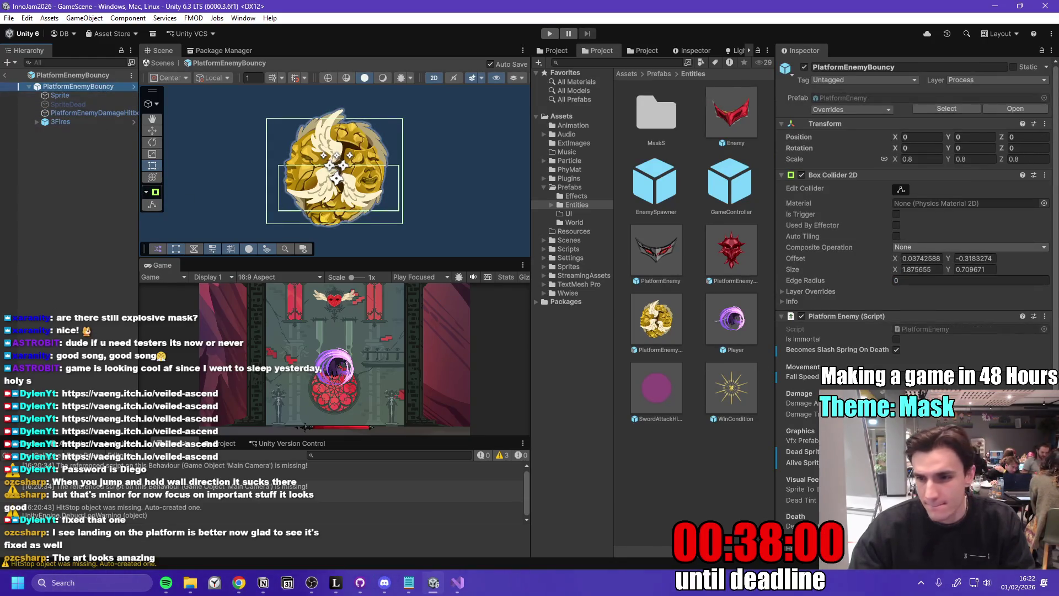
pyautogui.click(781, 317)
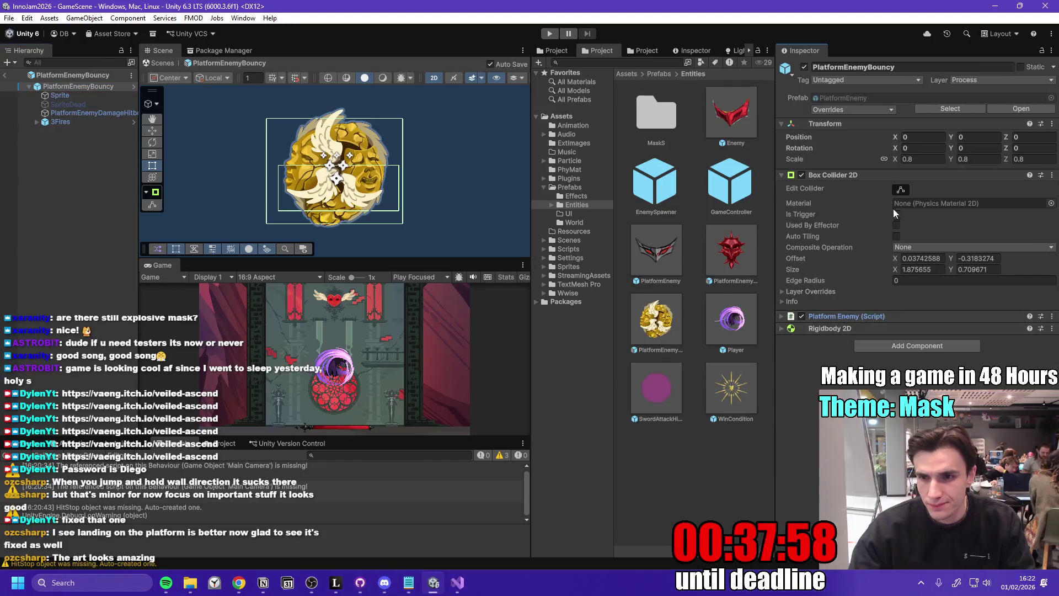
pyautogui.click(902, 190)
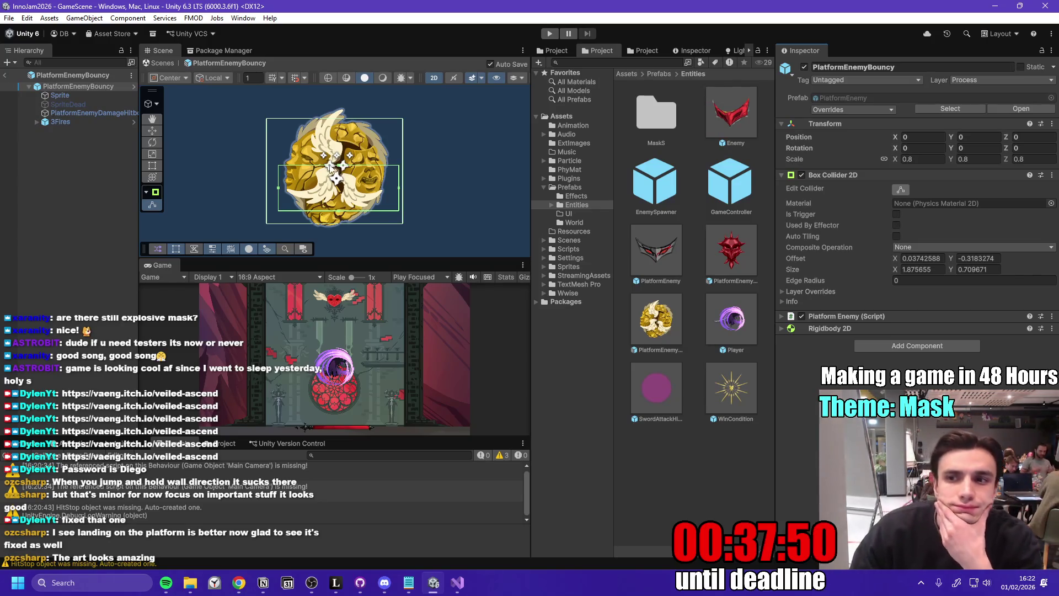
pyautogui.click(89, 96)
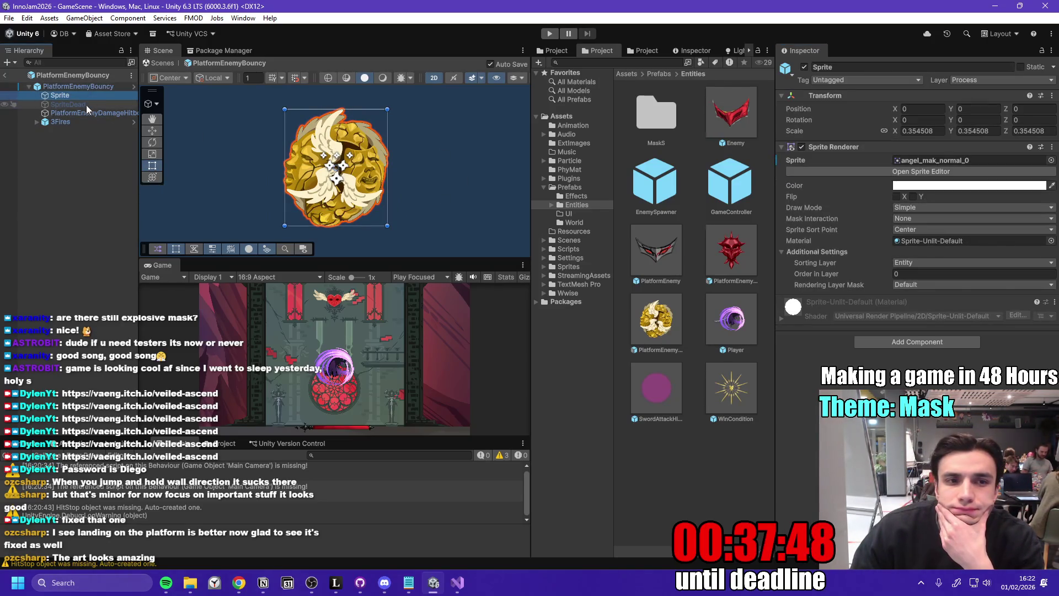
pyautogui.click(4, 75)
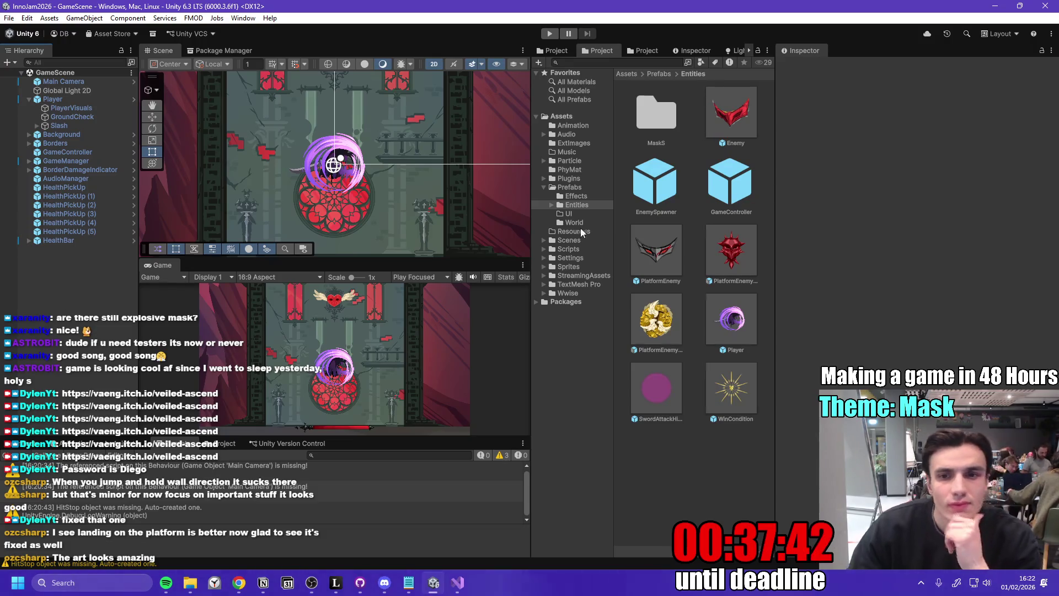
# - Open the Player prefab from Prefabs > Entities and inspect its Circle, Slash and root components
pyautogui.click(581, 188)
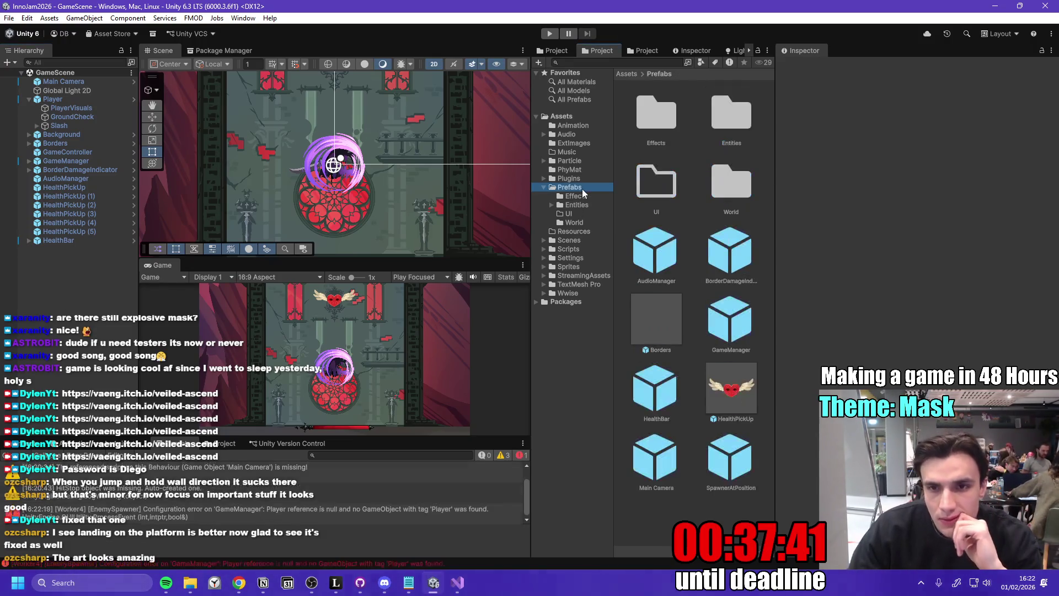
pyautogui.doubleClick(732, 116)
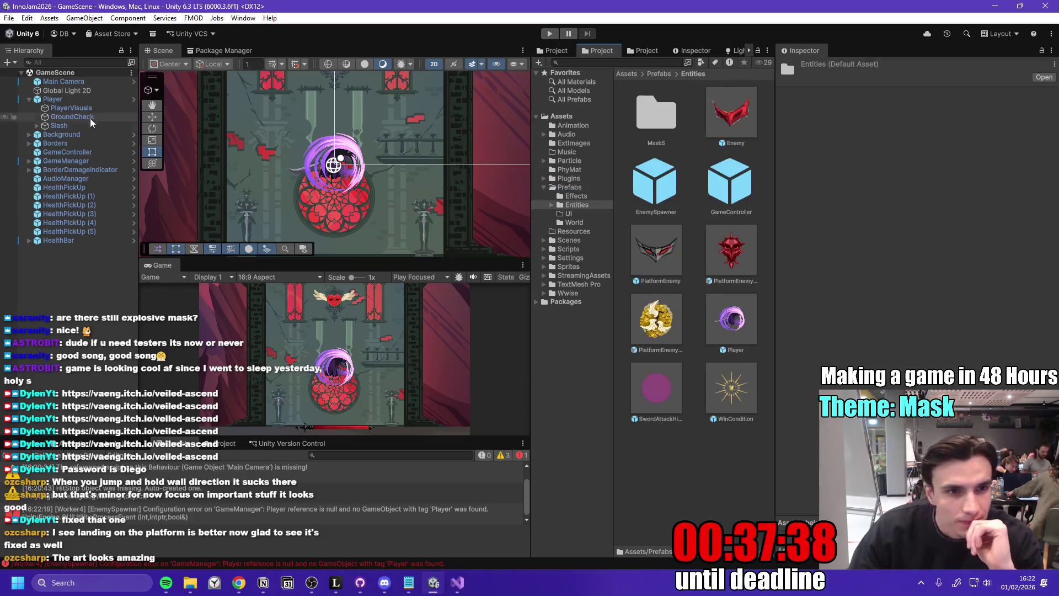
pyautogui.click(134, 99)
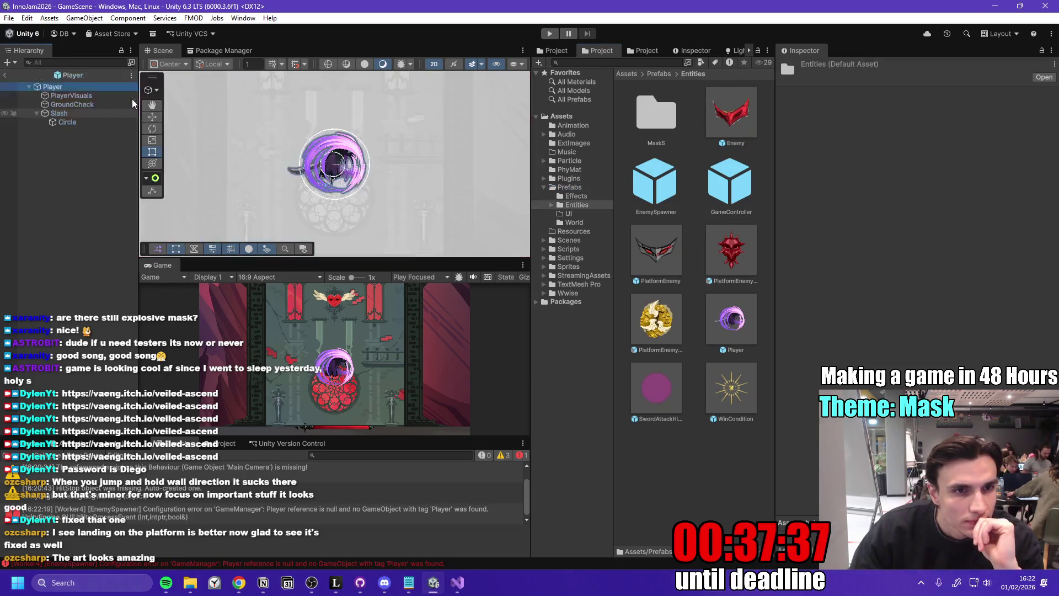
pyautogui.click(100, 123)
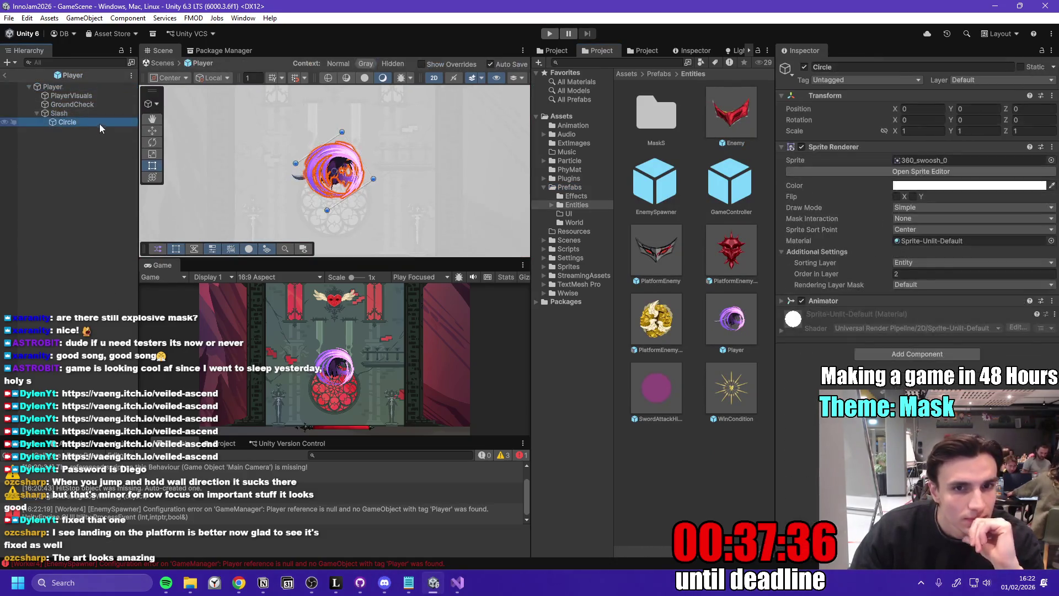
pyautogui.click(73, 113)
pyautogui.click(89, 87)
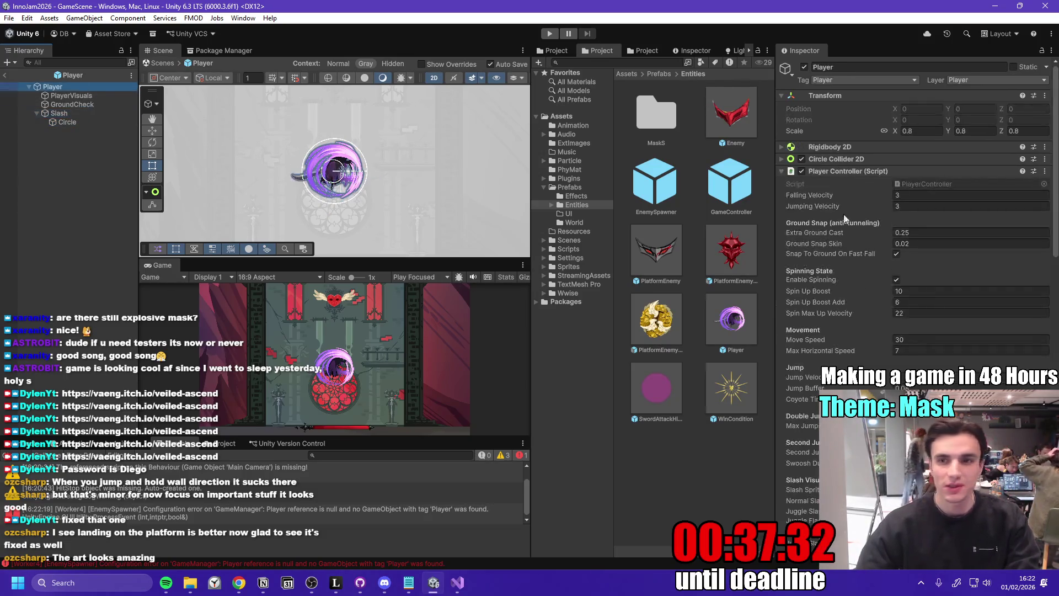
# - Collapse the Player Controller and Player Stats components, recheck Slash, and widen the Project area
pyautogui.click(782, 171)
pyautogui.scroll(-1, 784, 160)
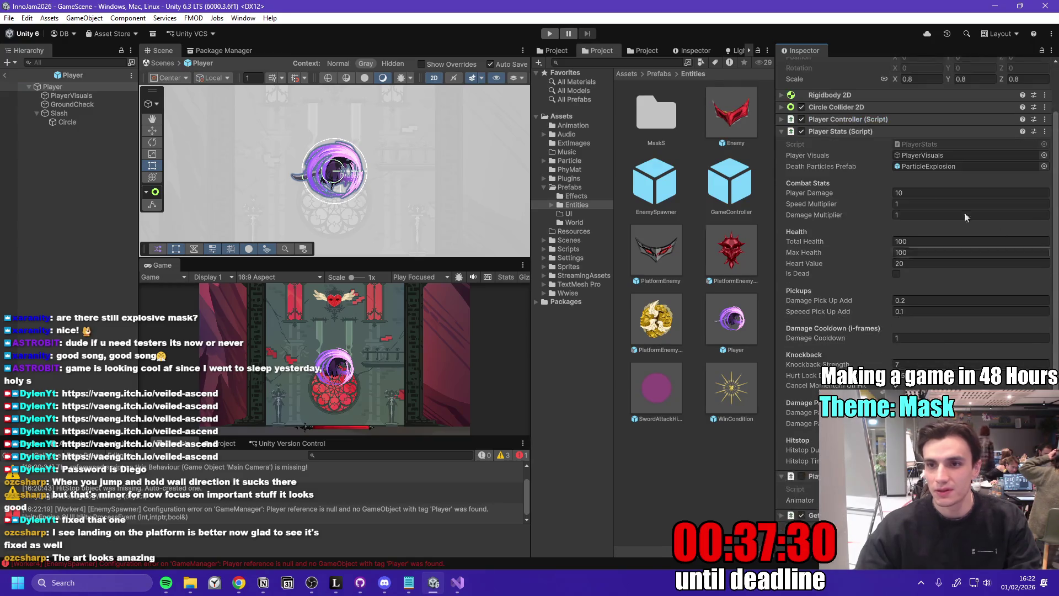
pyautogui.click(781, 135)
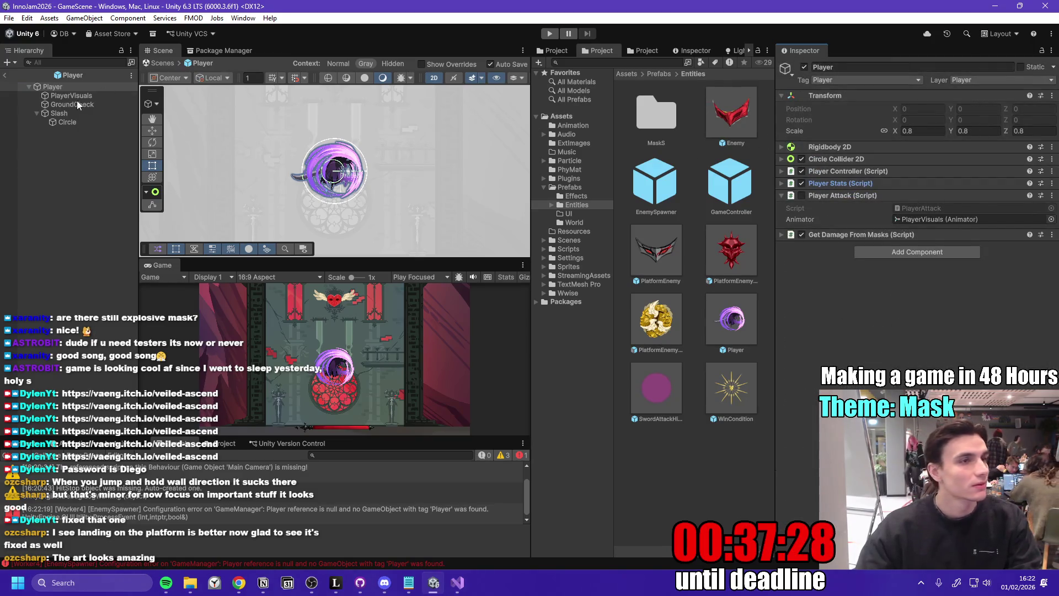
pyautogui.click(88, 114)
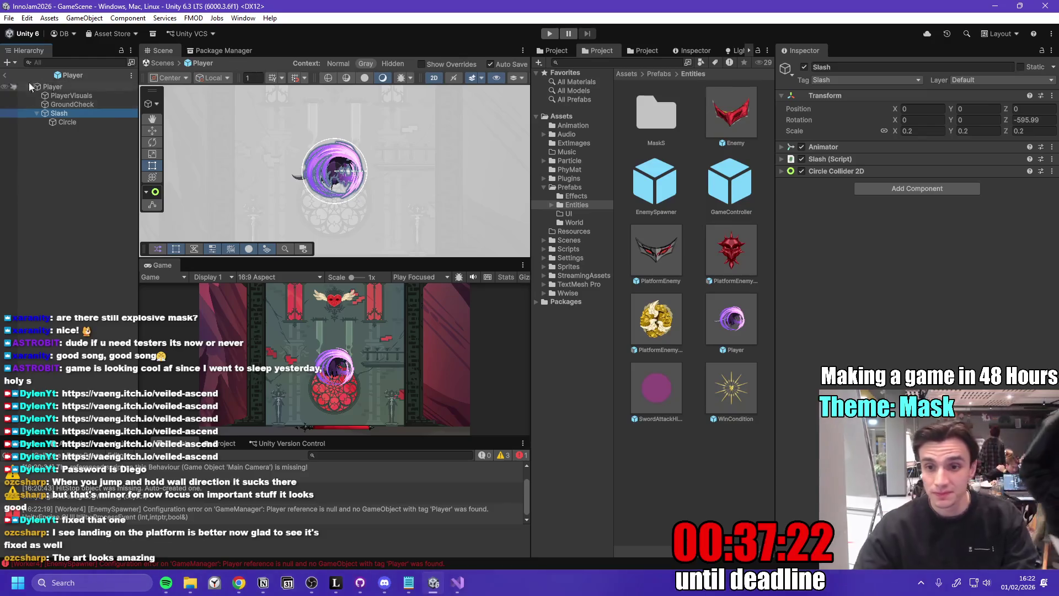
pyautogui.click(75, 89)
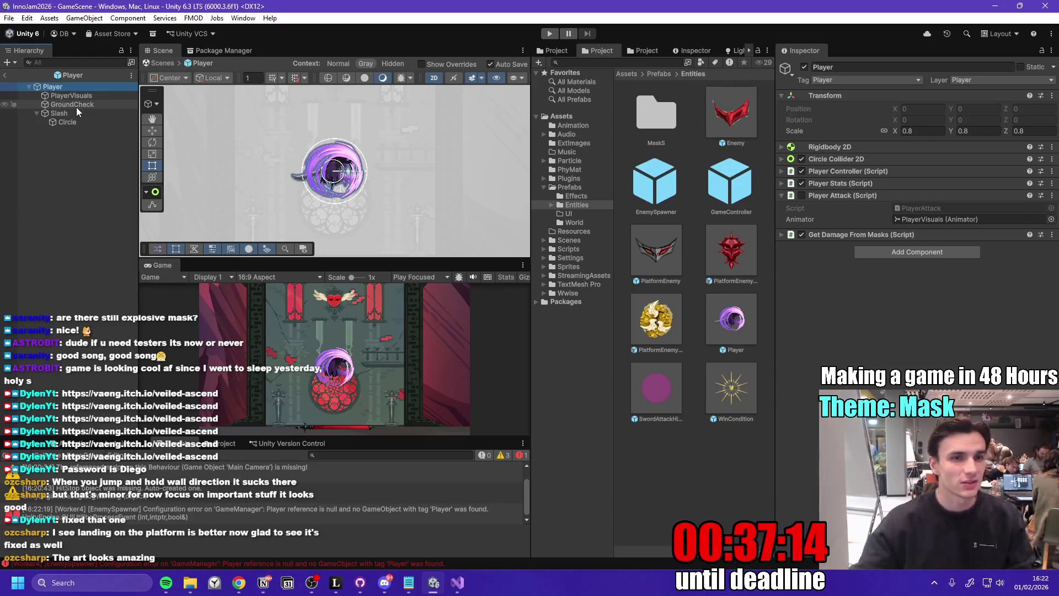
pyautogui.moveTo(776, 265)
pyautogui.mouseDown()
pyautogui.moveTo(821, 270)
pyautogui.moveTo(795, 280)
pyautogui.mouseUp()
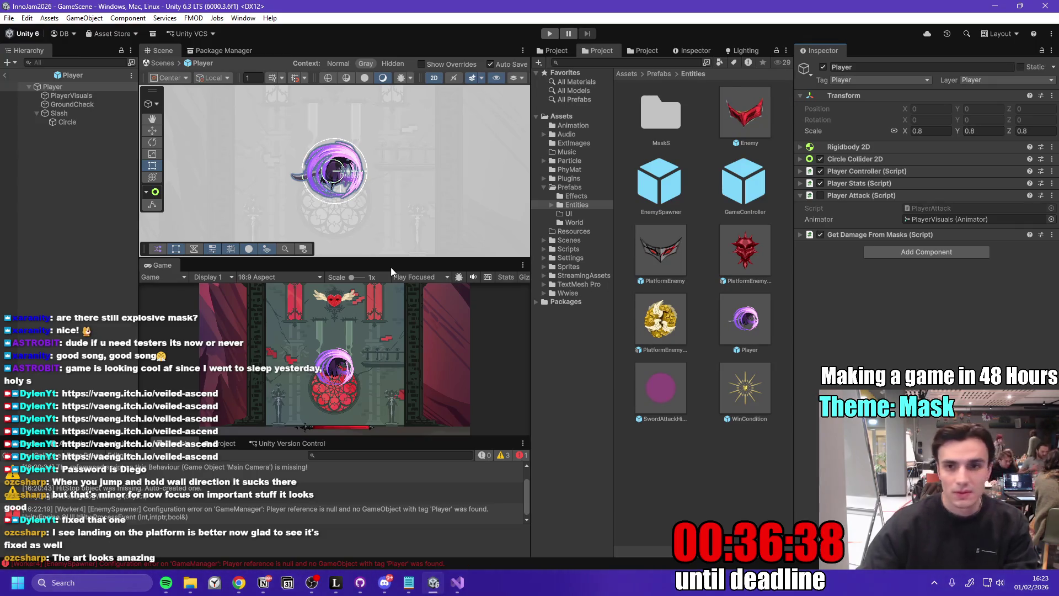
# - Set the Slash's linked scale to 0.25, then play the game in a maximized Game view
pyautogui.click(77, 113)
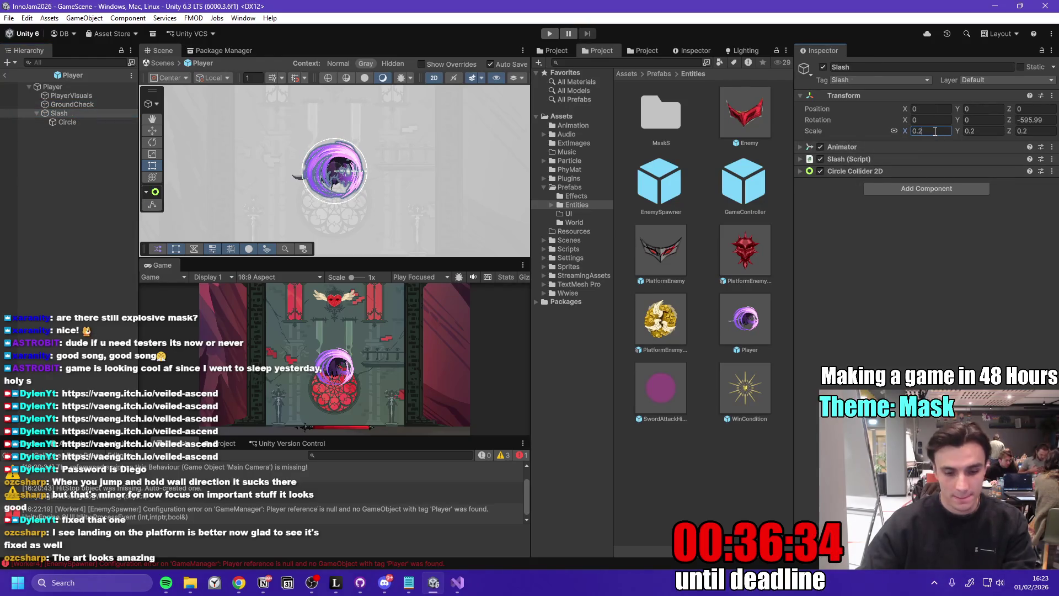
pyautogui.write('5')
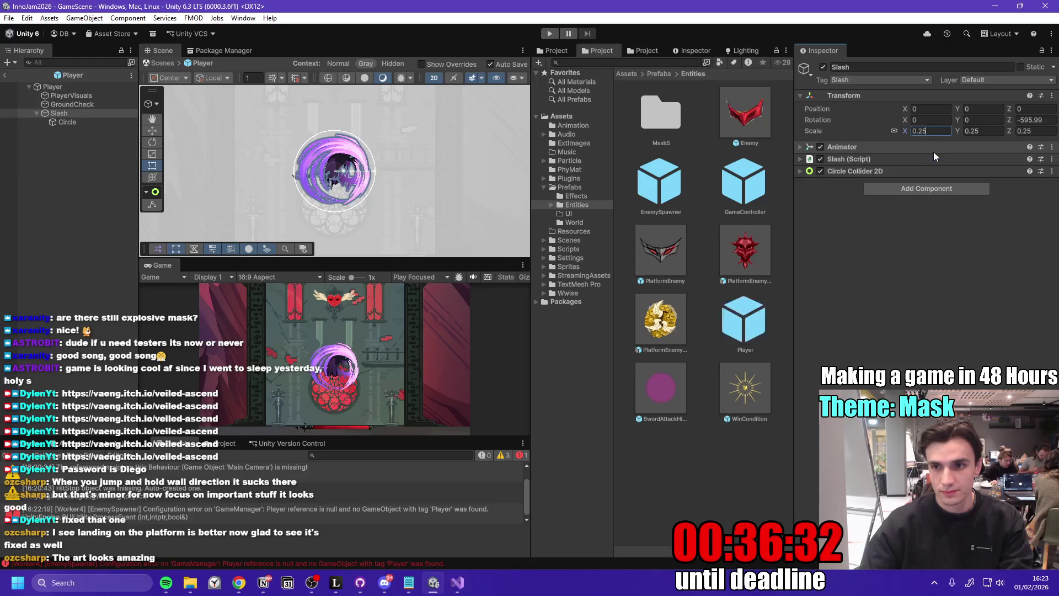
pyautogui.doubleClick(162, 266)
pyautogui.click(548, 33)
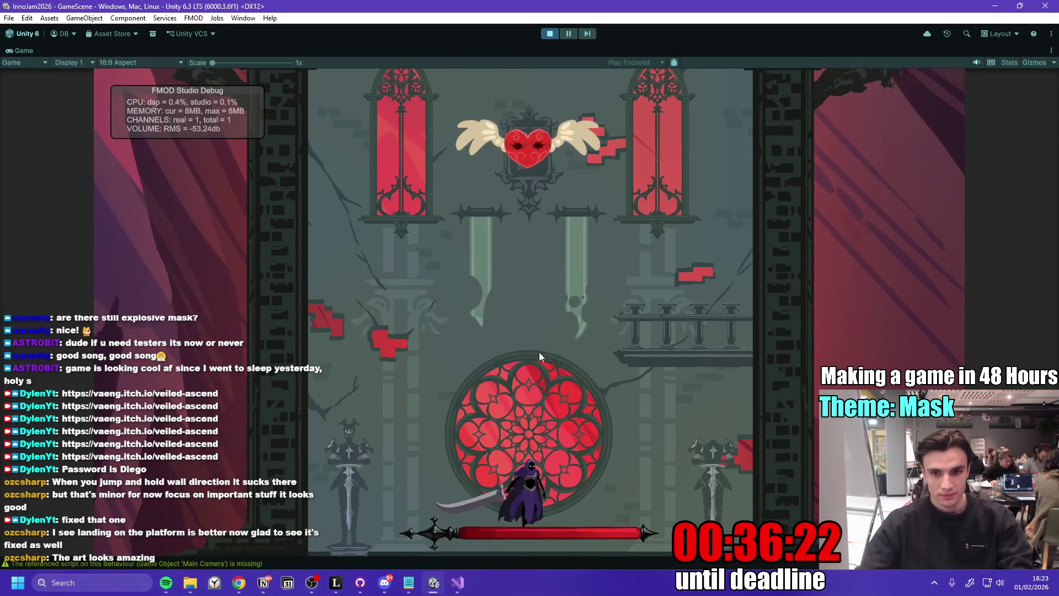
# - Leave the starting room past the rose window and spin-jump onto the first mask platforms
pyautogui.press('d')
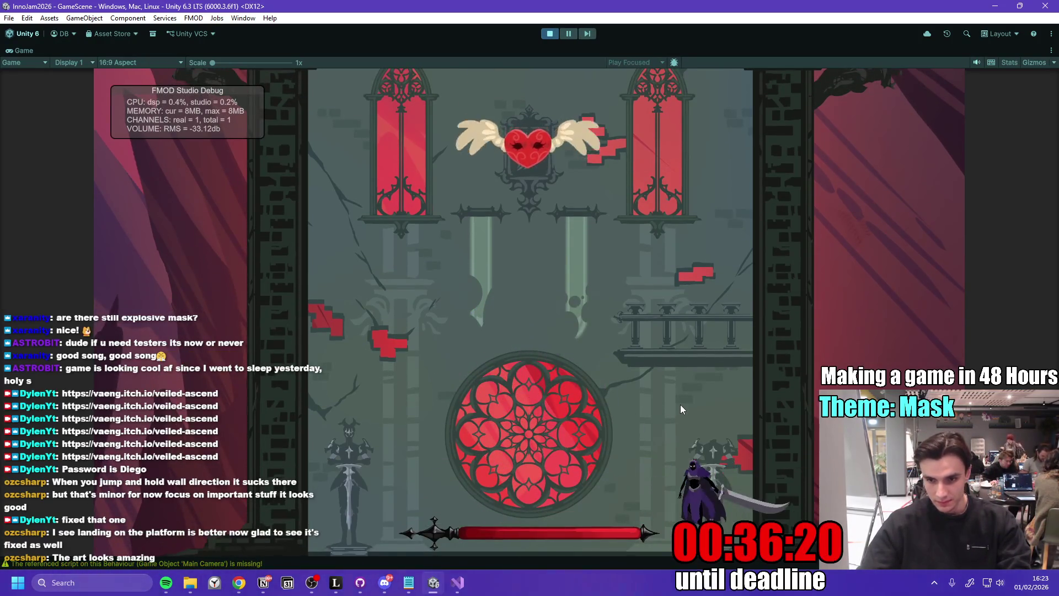
pyautogui.press('a')
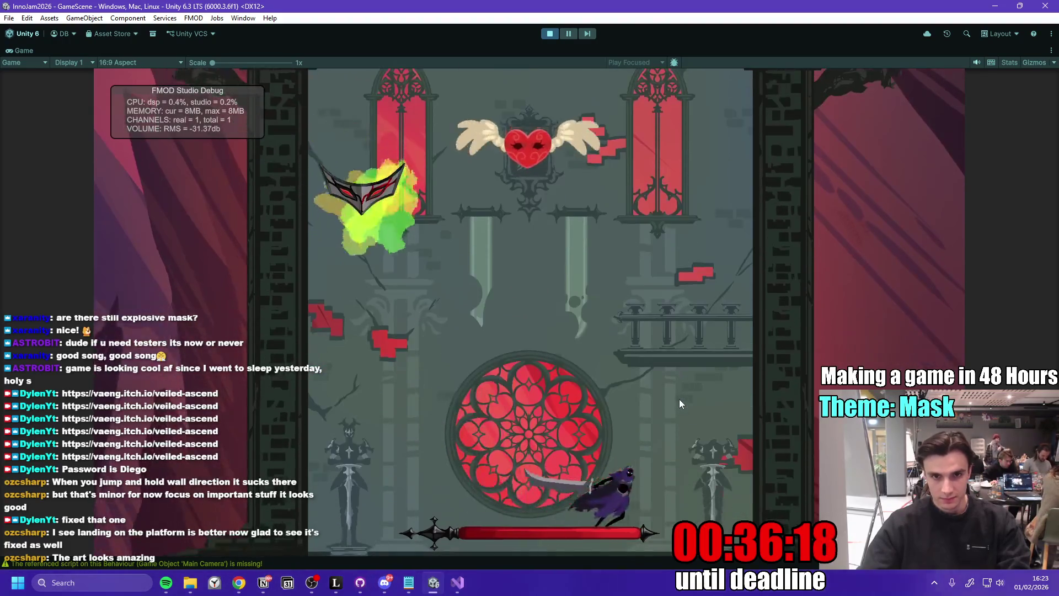
pyautogui.press('space')
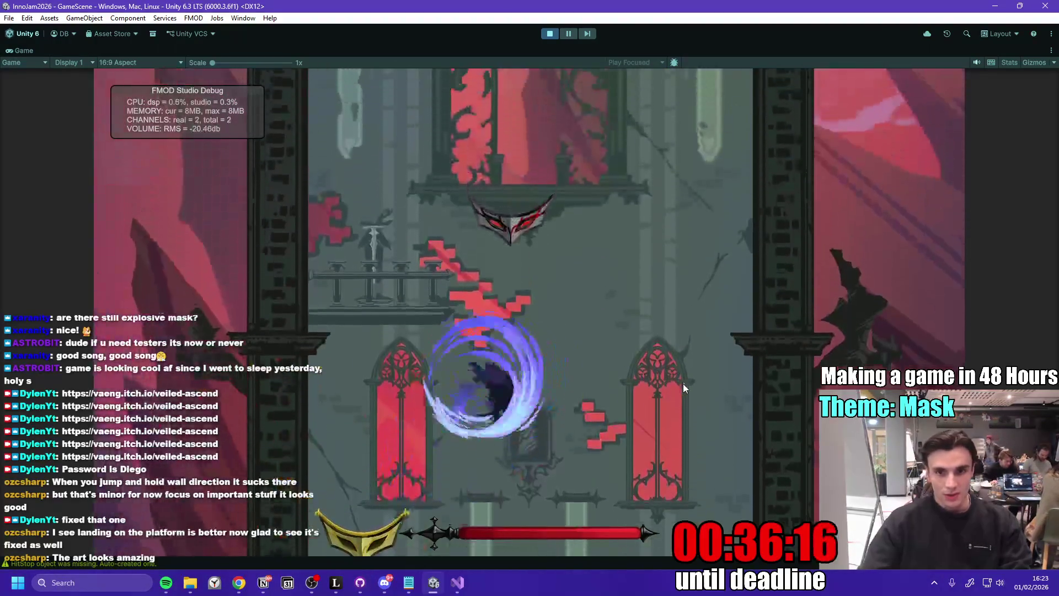
pyautogui.press('space')
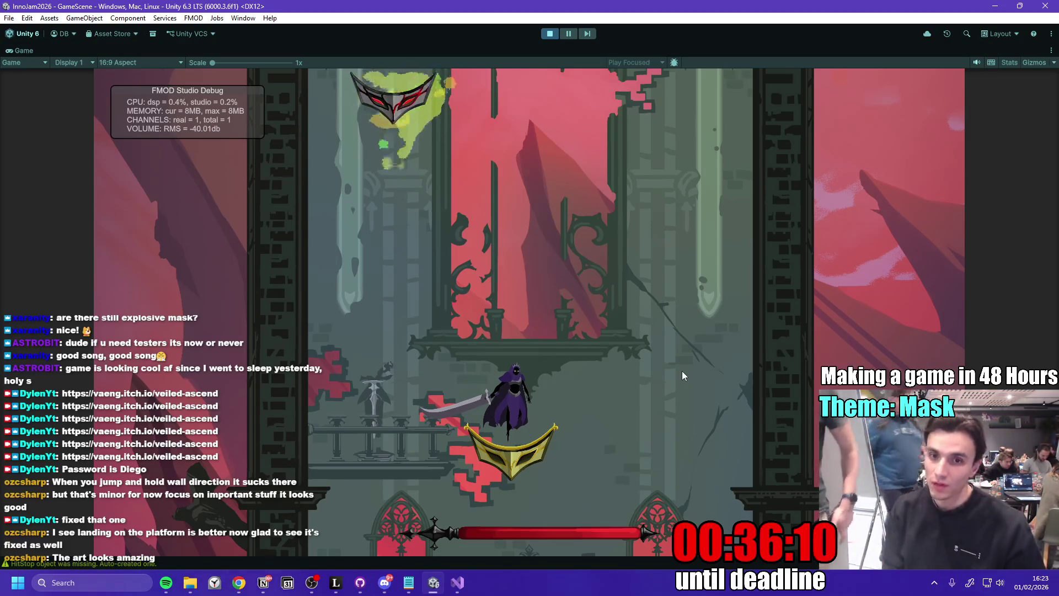
pyautogui.press('space')
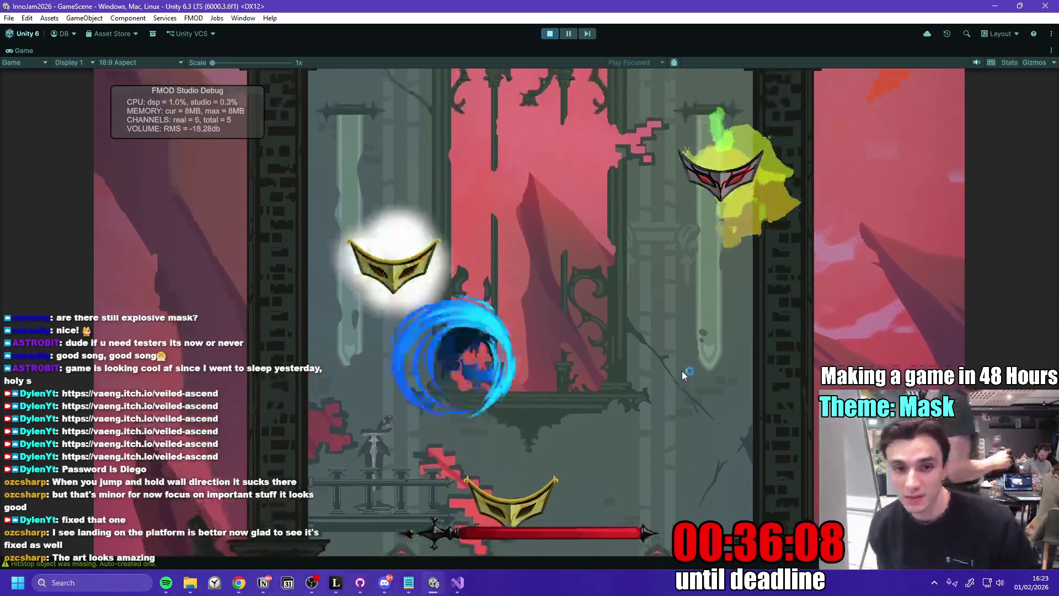
pyautogui.press('a')
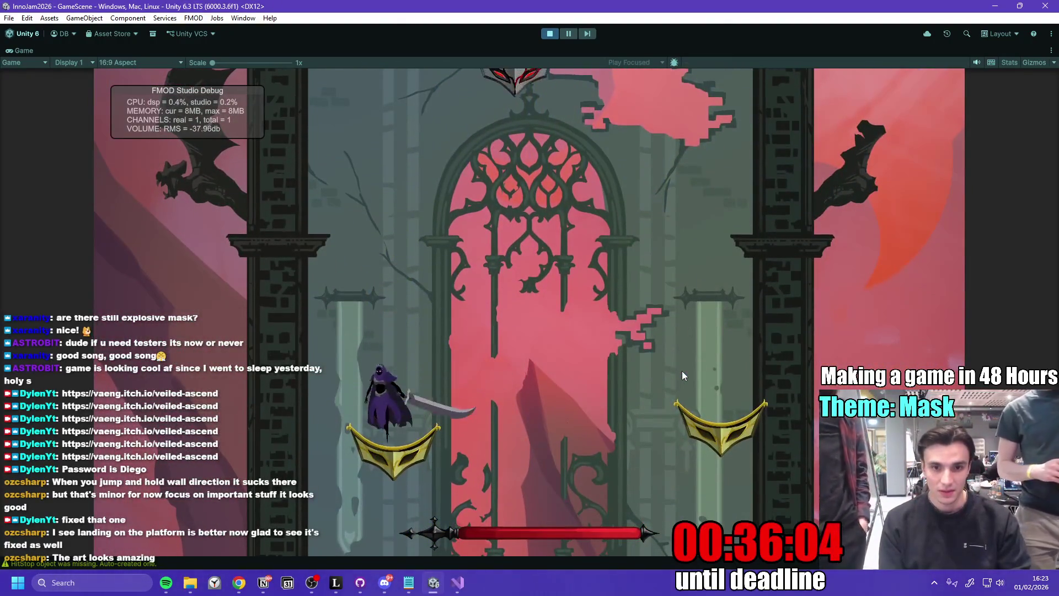
pyautogui.press('space')
pyautogui.press('d')
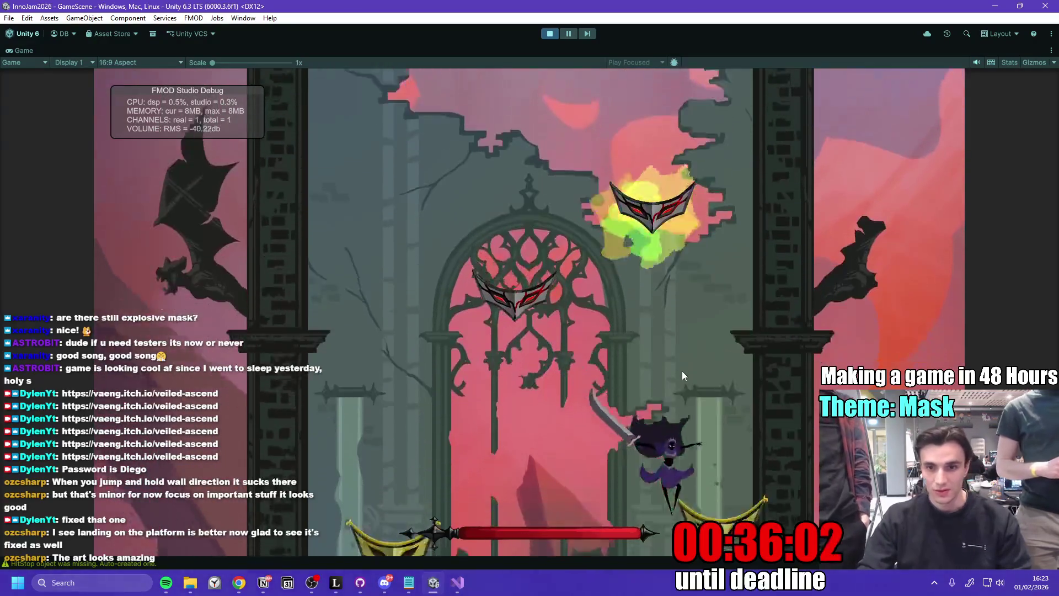
pyautogui.press('space')
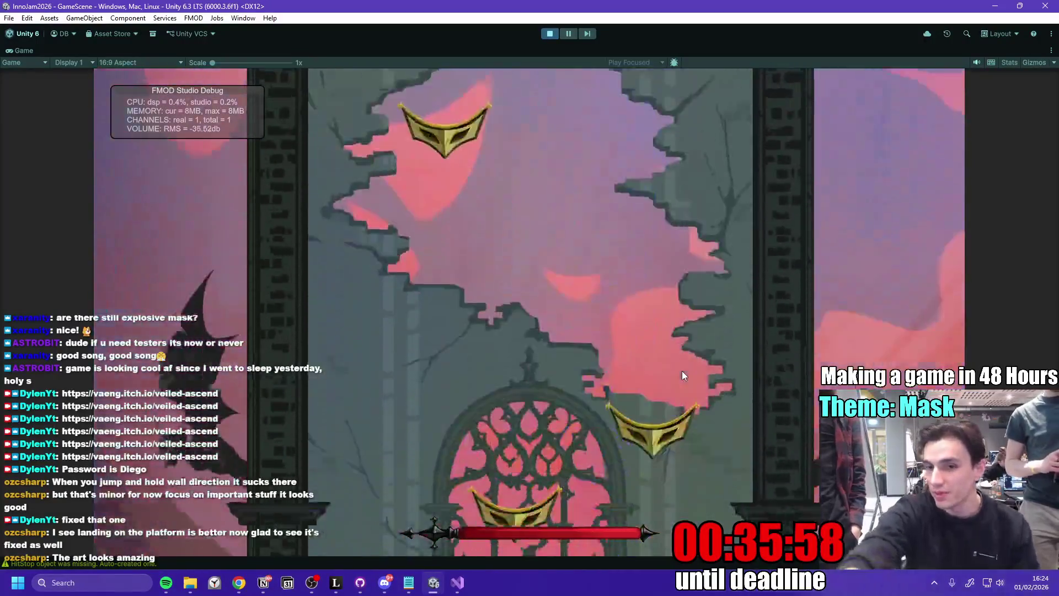
# - Climb higher with sword swings and wall jumps across the masks onto a ledge
pyautogui.press('space')
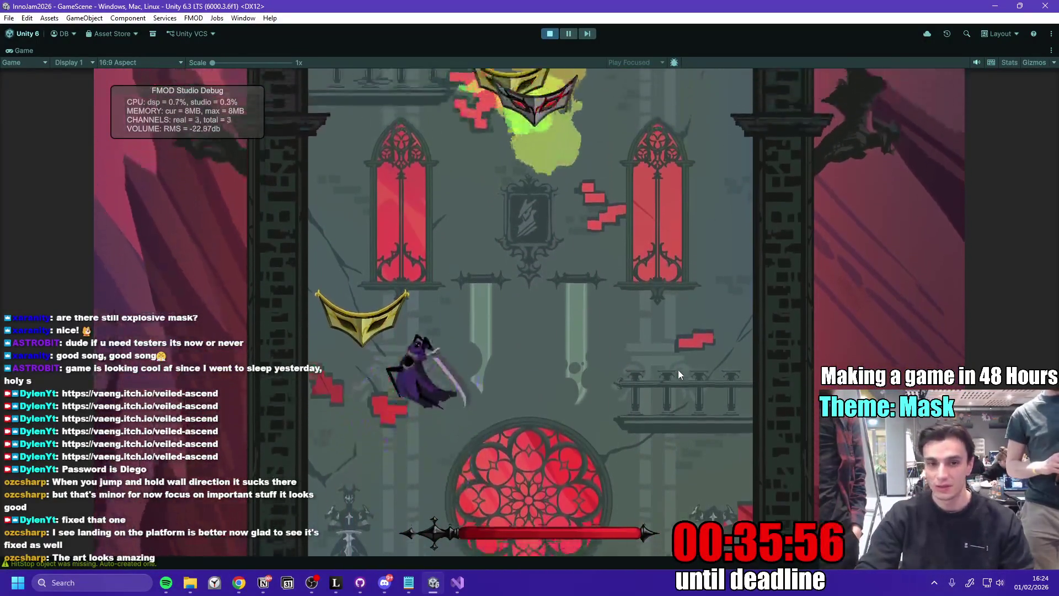
pyautogui.press('space')
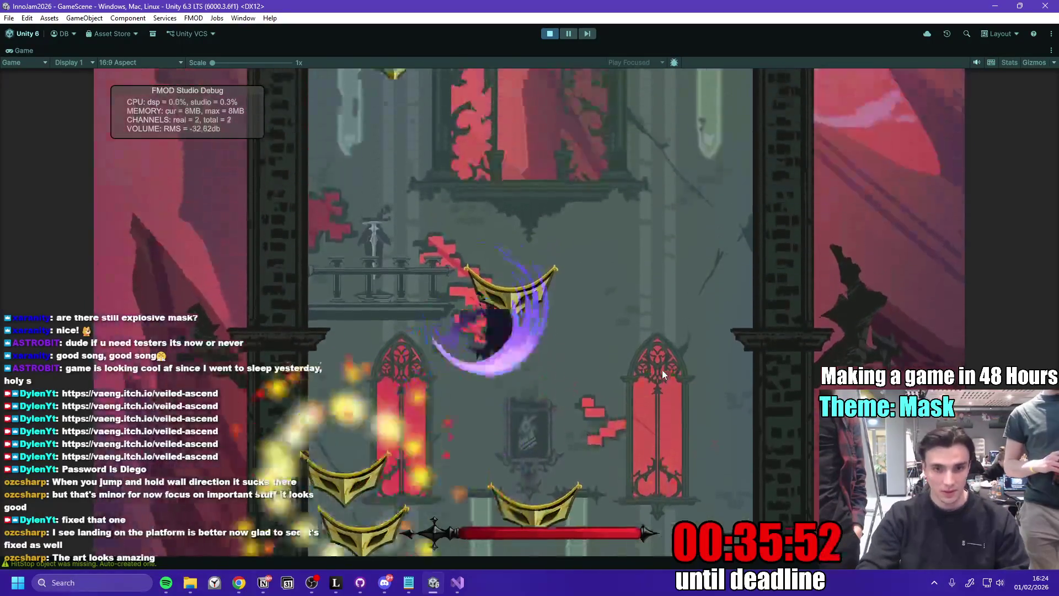
pyautogui.press('space')
pyautogui.press('space')
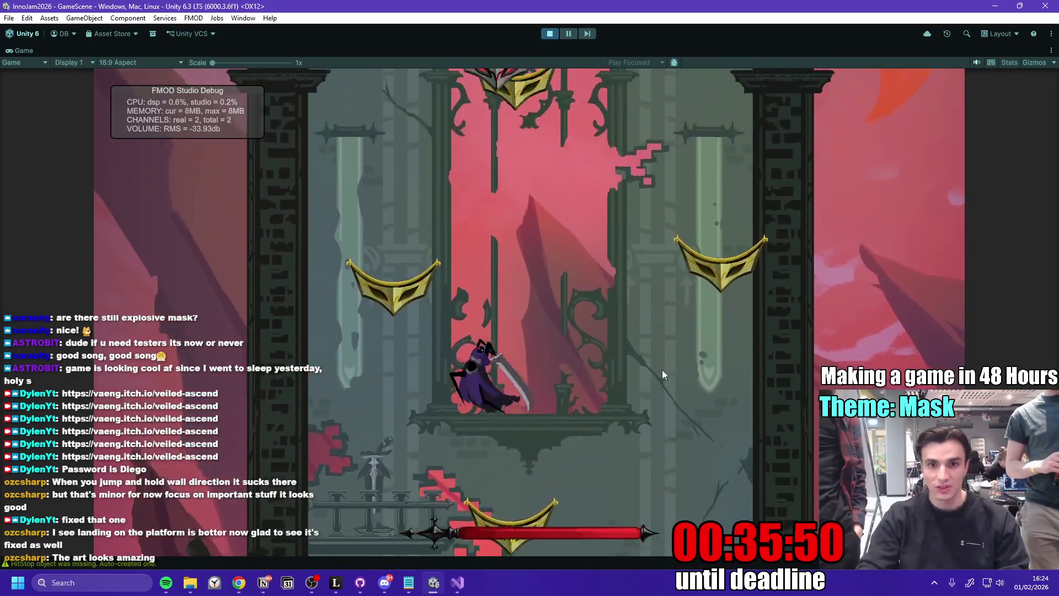
pyautogui.press('space')
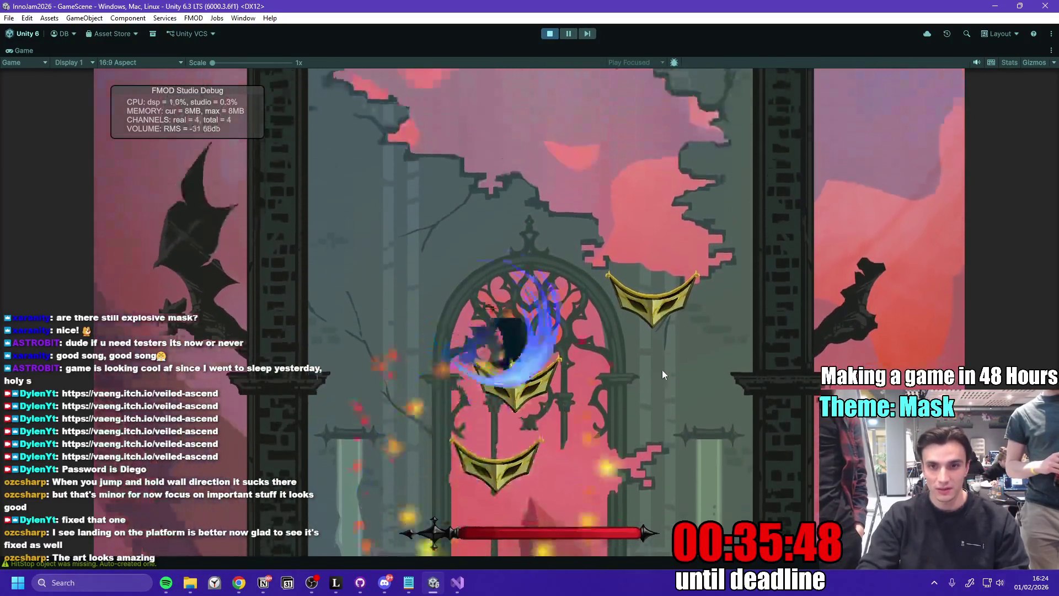
pyautogui.press('space')
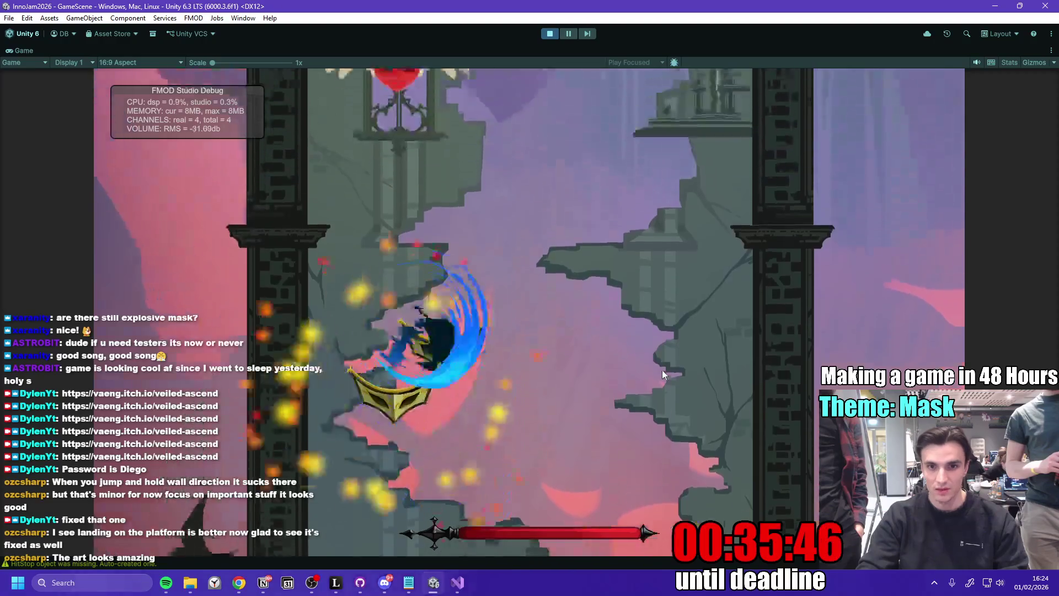
pyautogui.press('space')
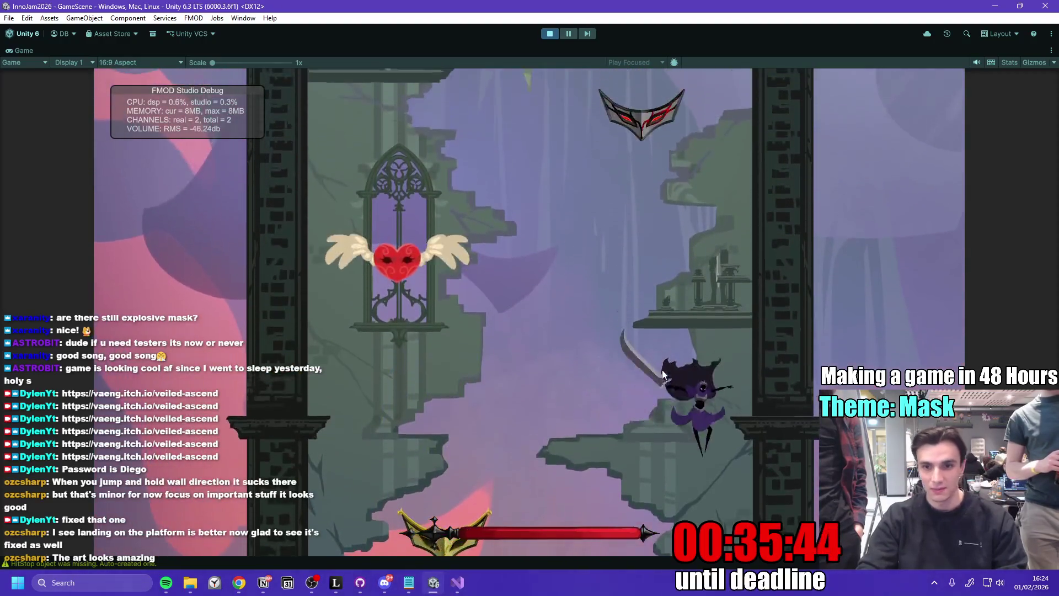
pyautogui.press('d')
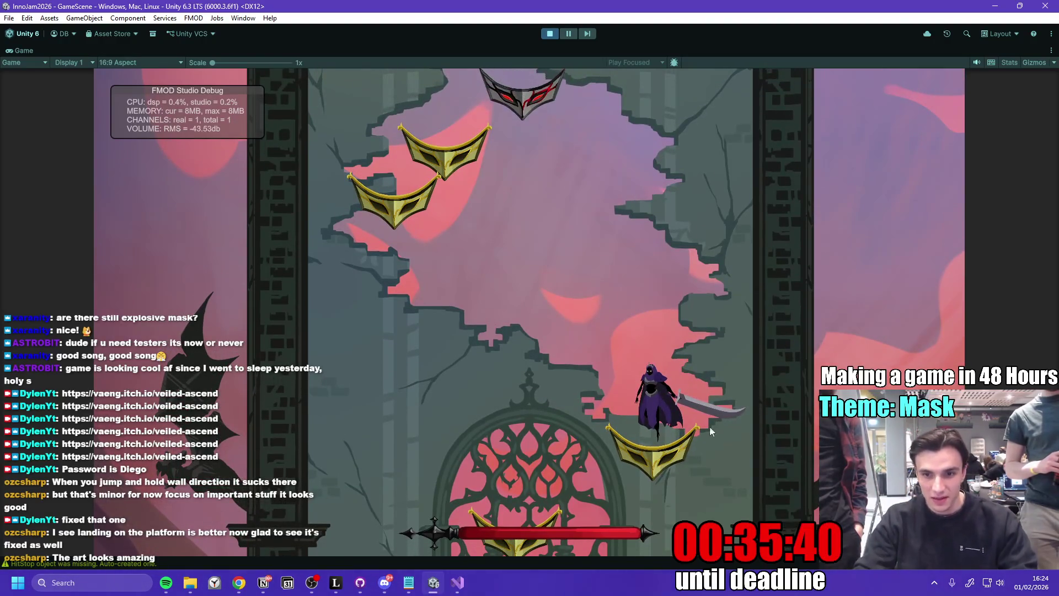
pyautogui.press('space')
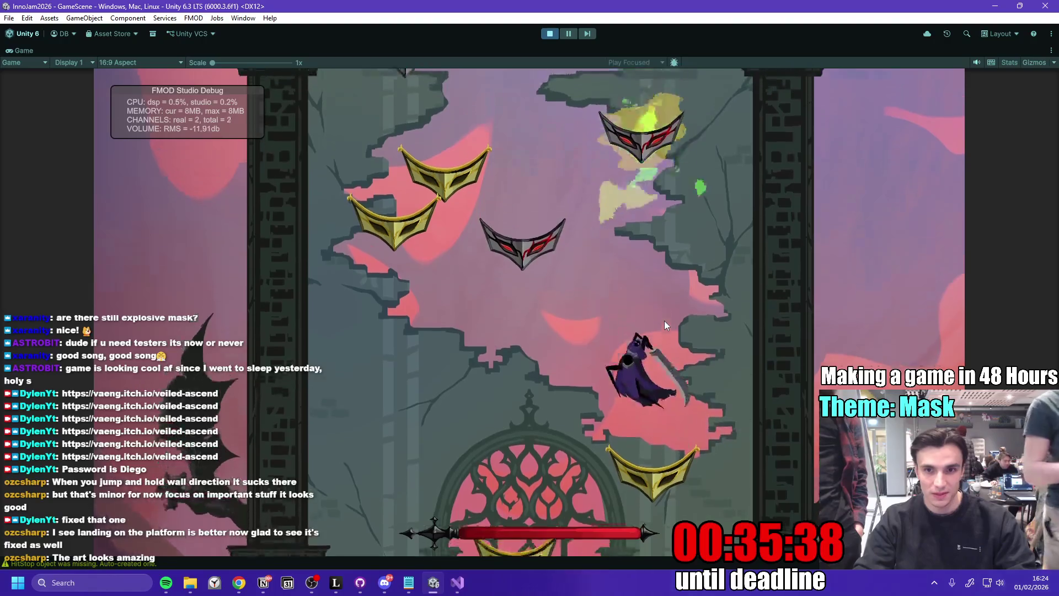
pyautogui.press('a')
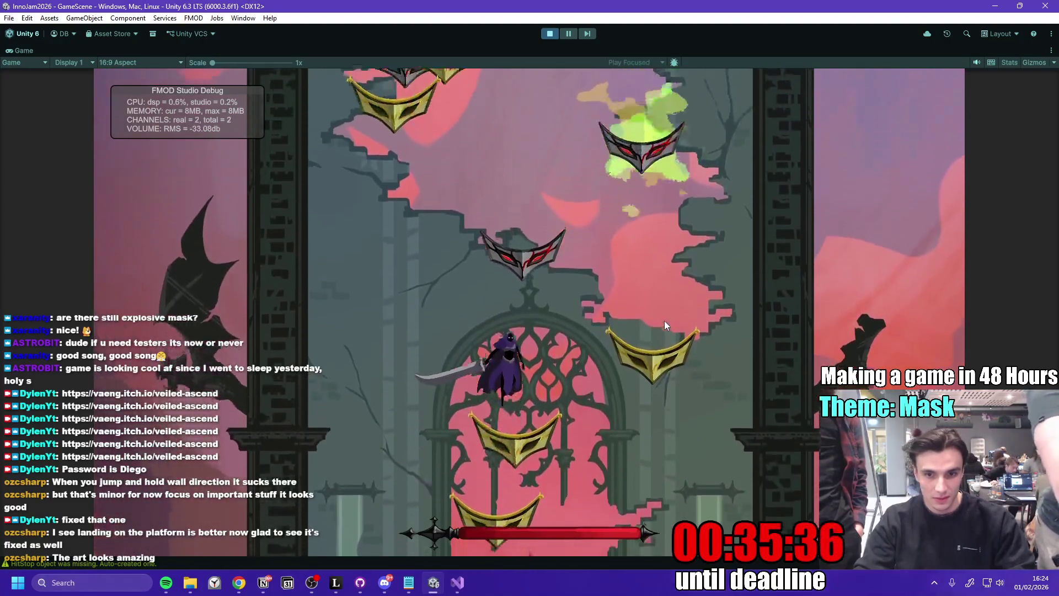
# - Spin-jump up past the heart toward the green mask until the run ends in Game Over
pyautogui.press('d')
pyautogui.press('space')
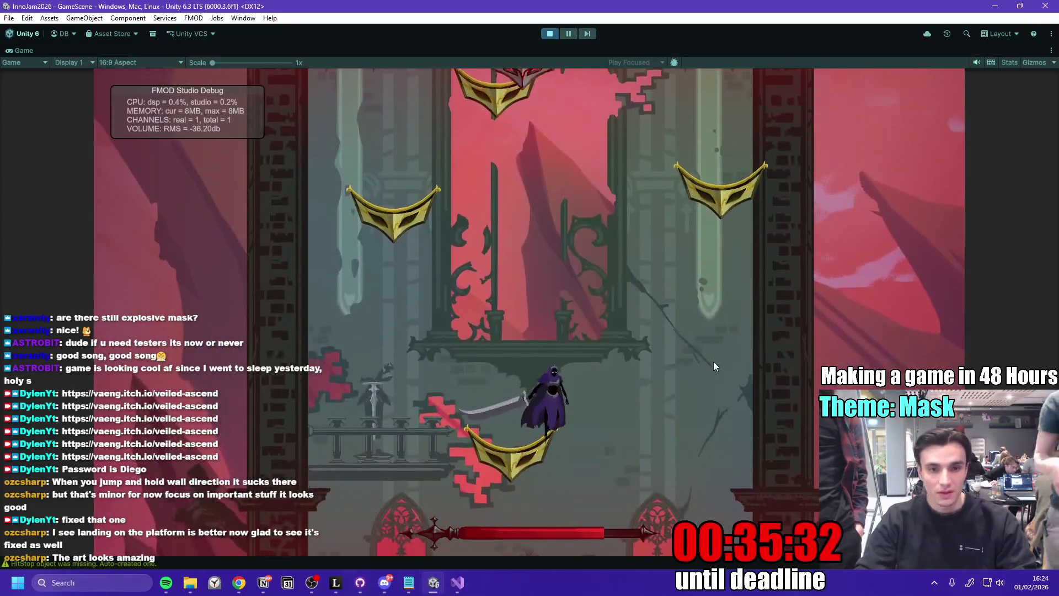
pyautogui.press('d')
pyautogui.press('space')
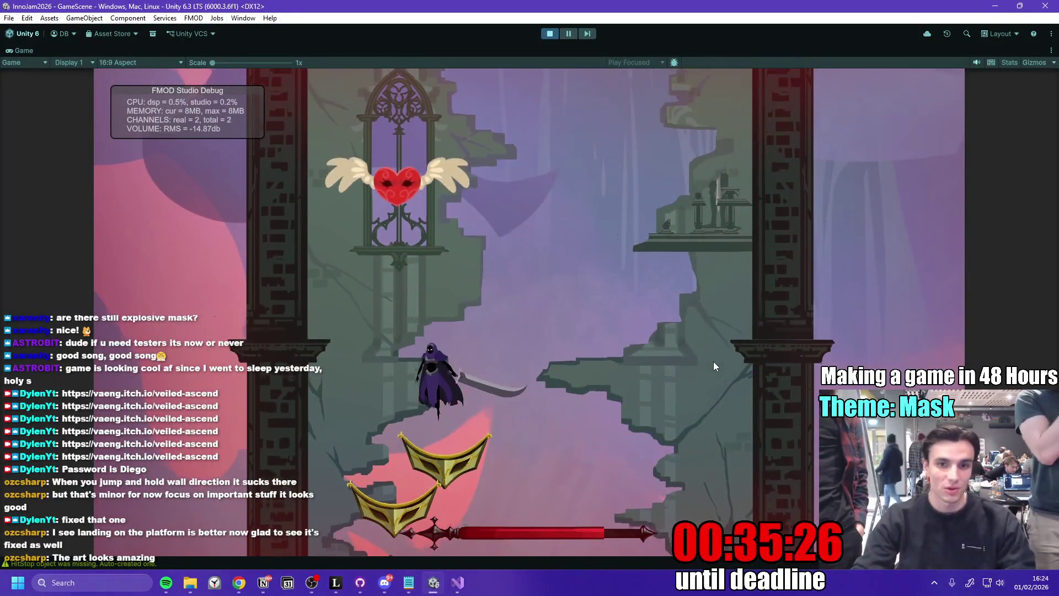
pyautogui.press('space')
pyautogui.press('a')
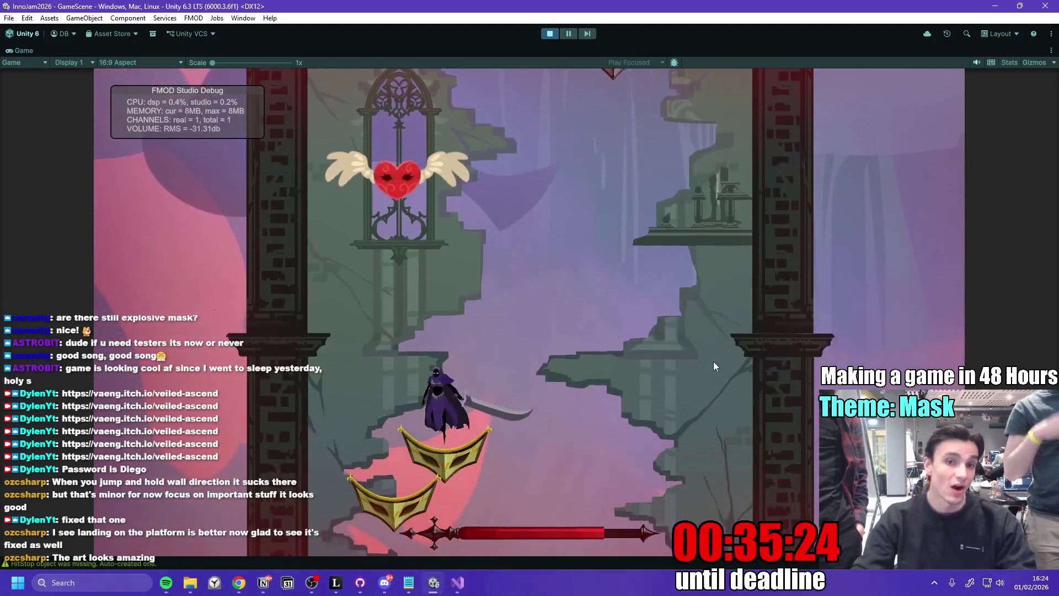
pyautogui.press('space')
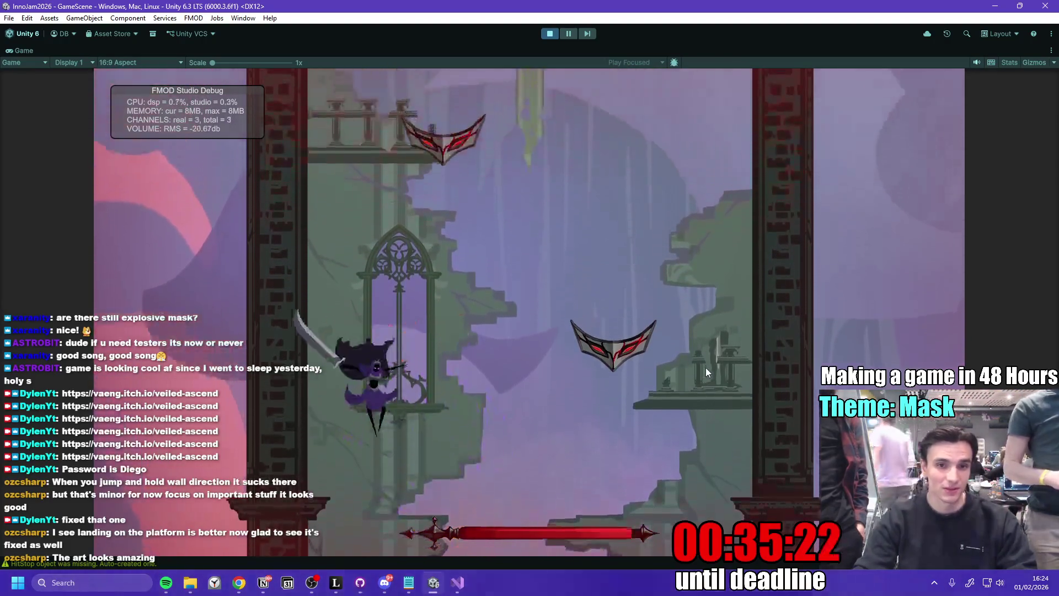
pyautogui.press('space')
pyautogui.press('space')
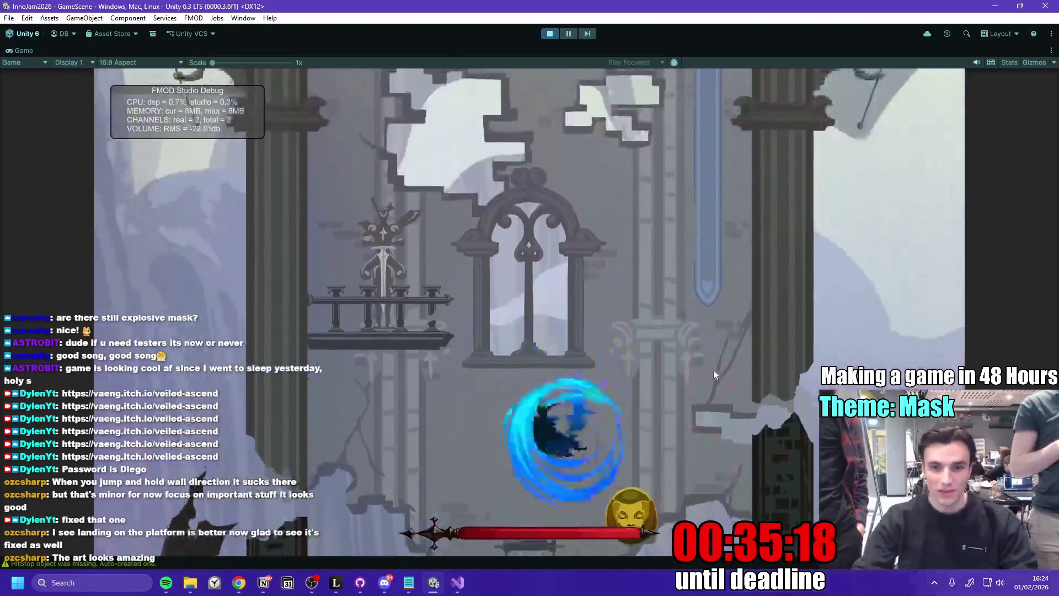
pyautogui.press('space')
pyautogui.press('space')
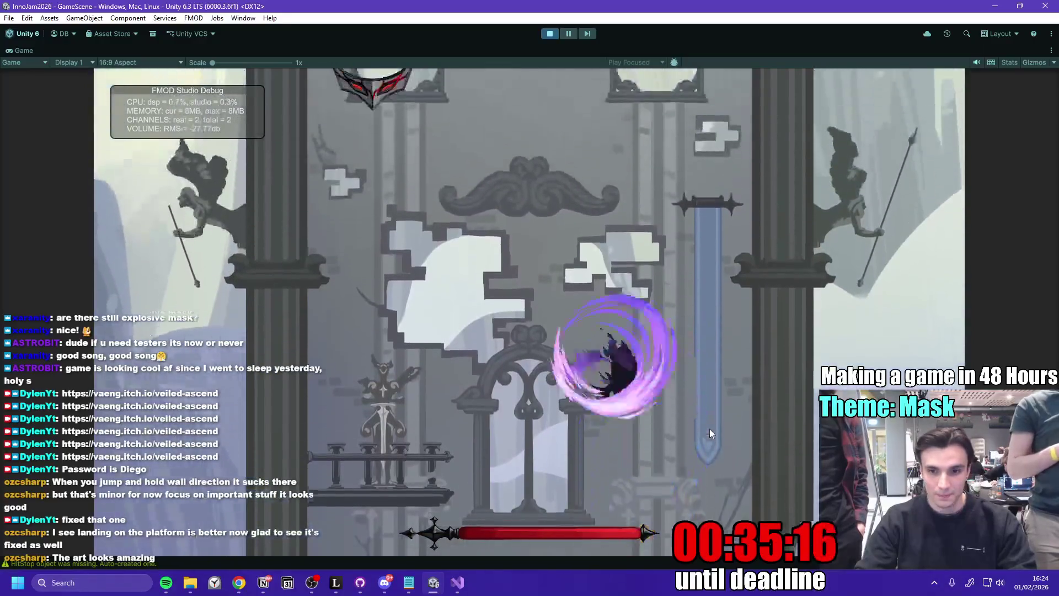
pyautogui.press('space')
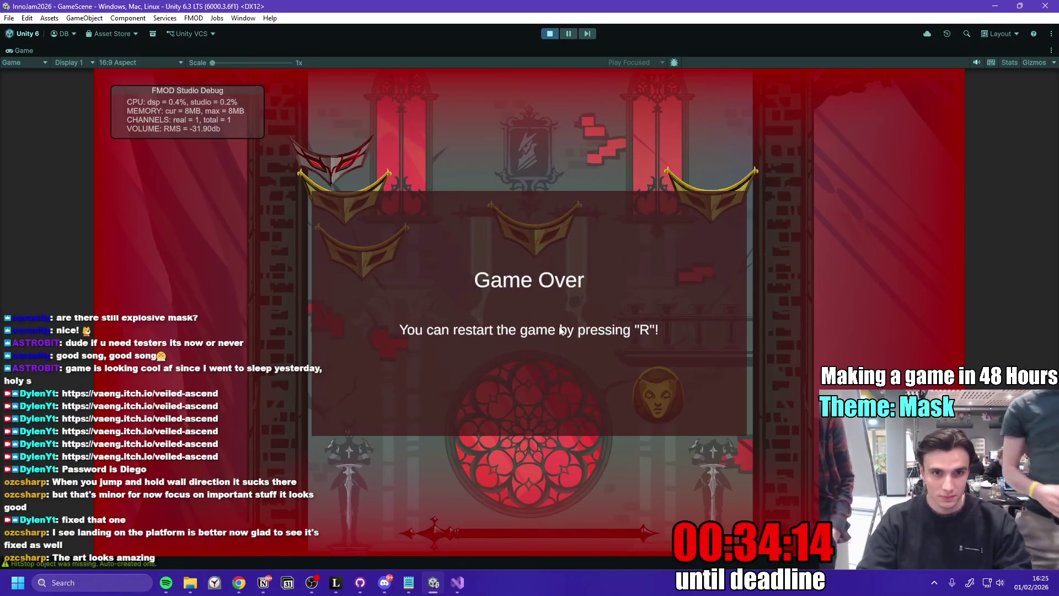
# - Restart after Game Over, stop play mode and restore the full editor layout
pyautogui.press('r')
pyautogui.click(552, 36)
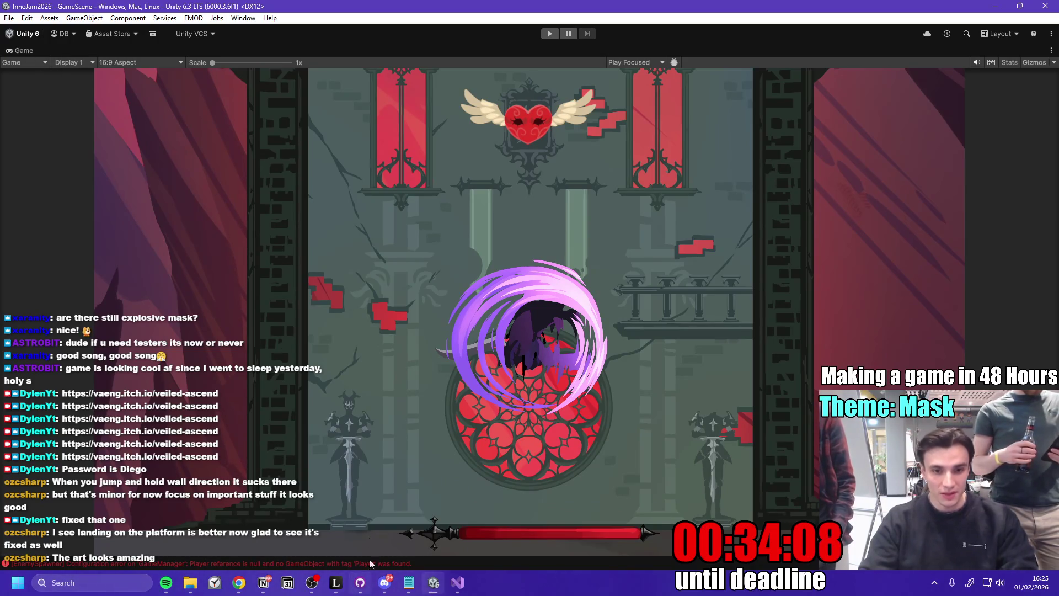
pyautogui.doubleClick(21, 51)
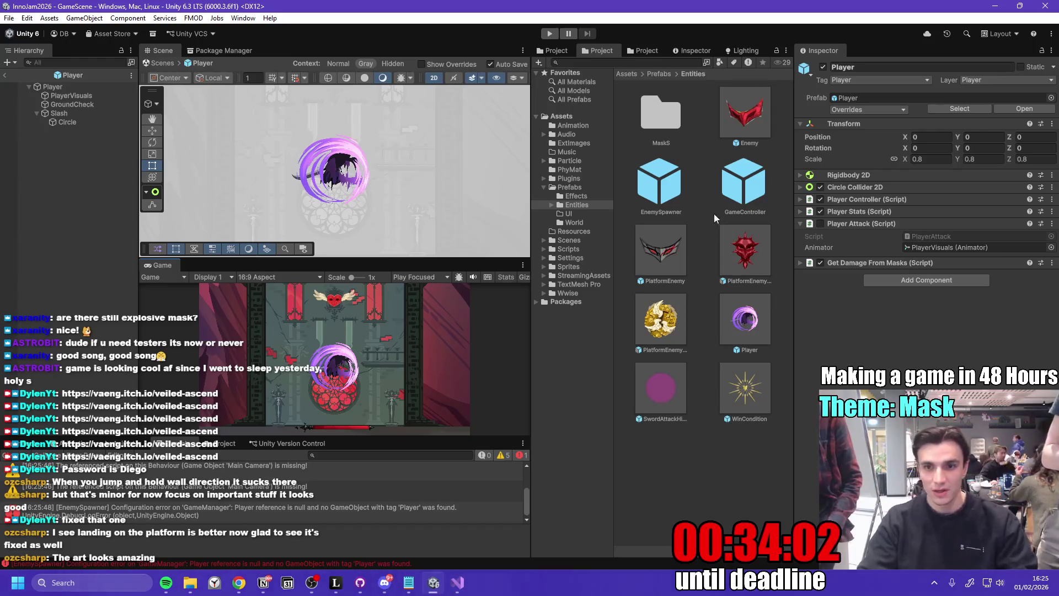
# - Enlarge the Slash's scale to 0.28, then bring up GitHub Desktop
pyautogui.click(81, 114)
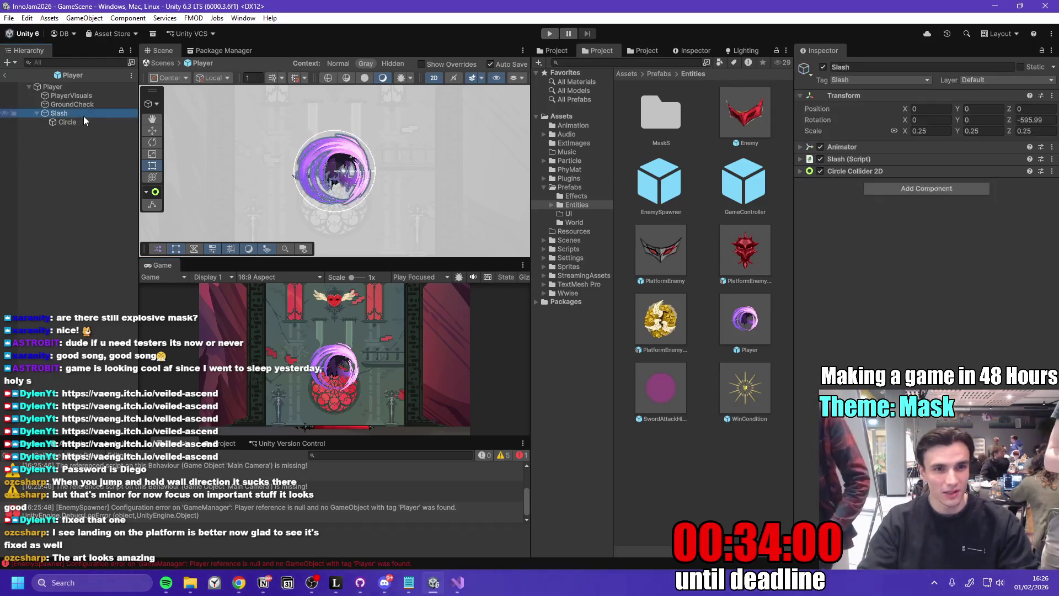
pyautogui.click(938, 131)
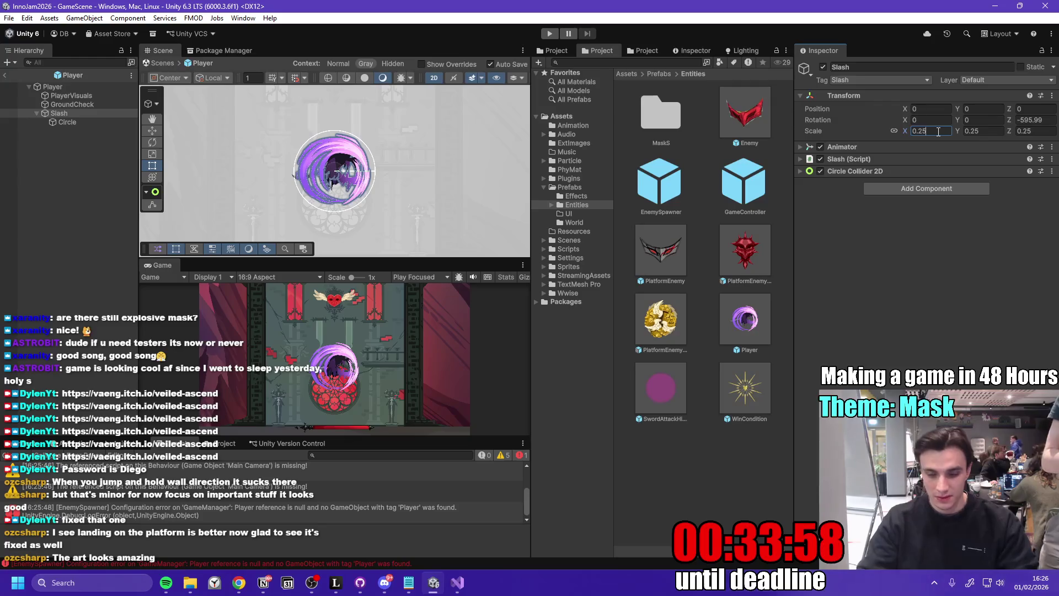
pyautogui.press('BackSpace')
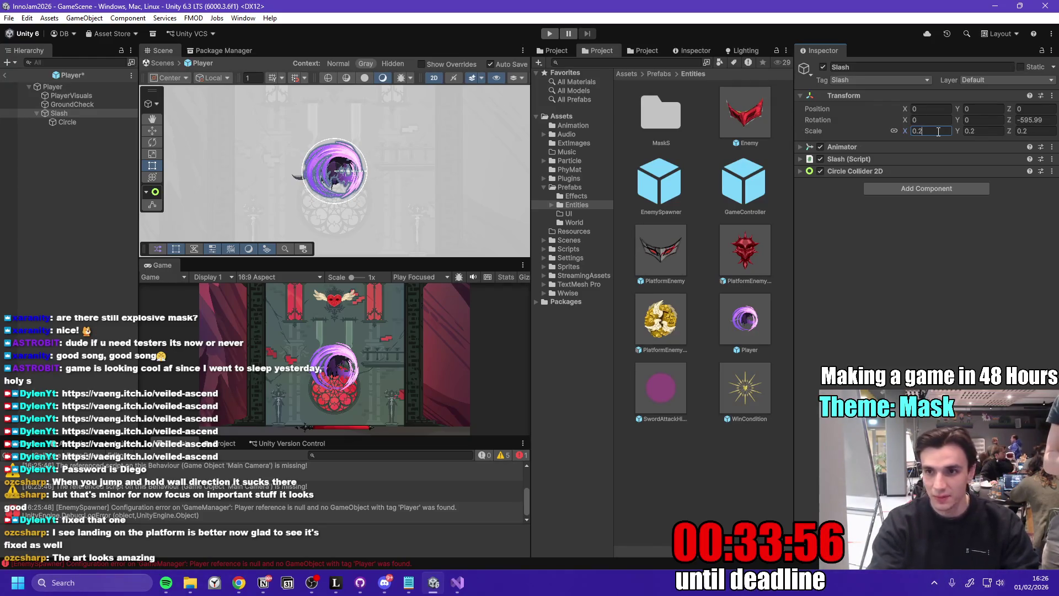
pyautogui.write('8')
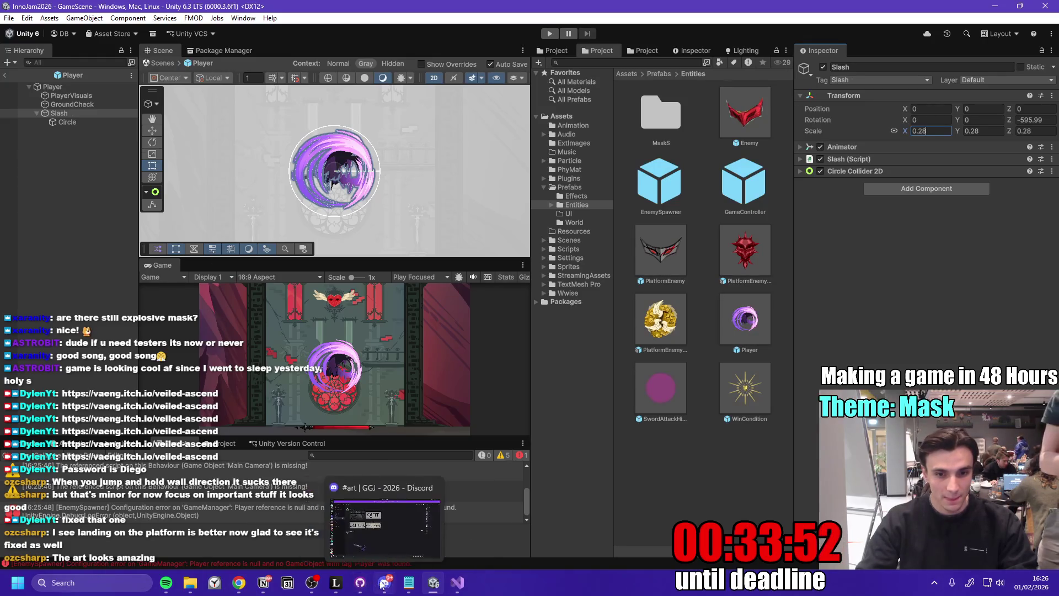
pyautogui.click(360, 583)
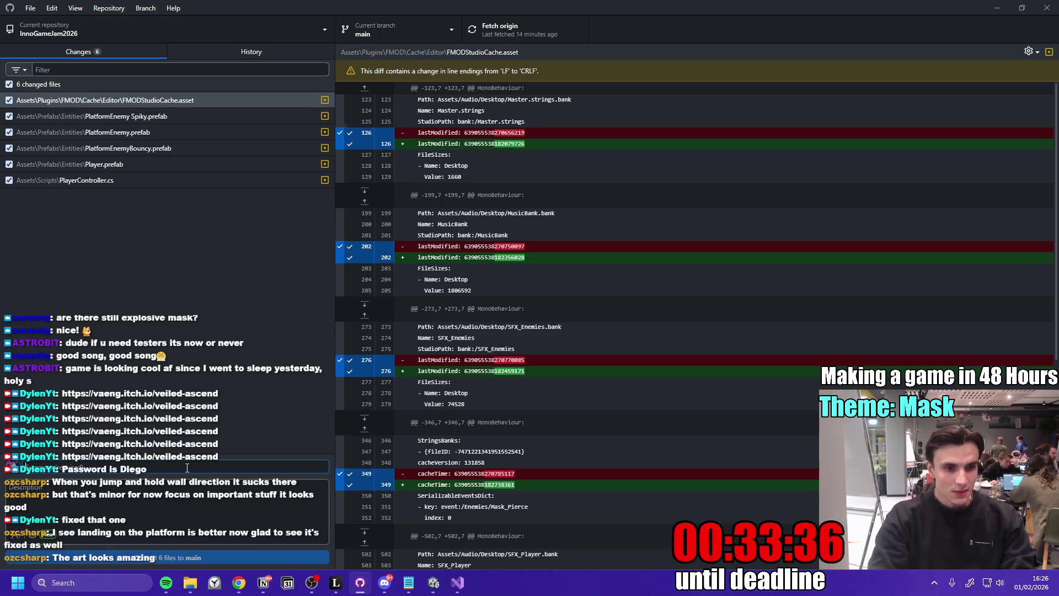
# - Commit the six changed files to main with a short summary and try pushing to origin
pyautogui.write('Little Balance Tweaks')
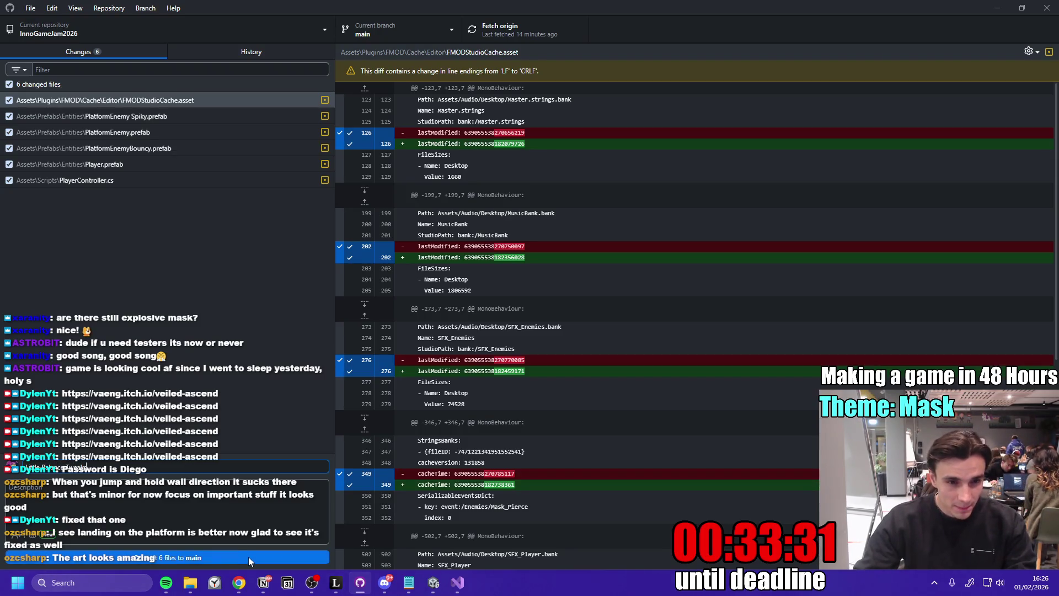
pyautogui.click(248, 558)
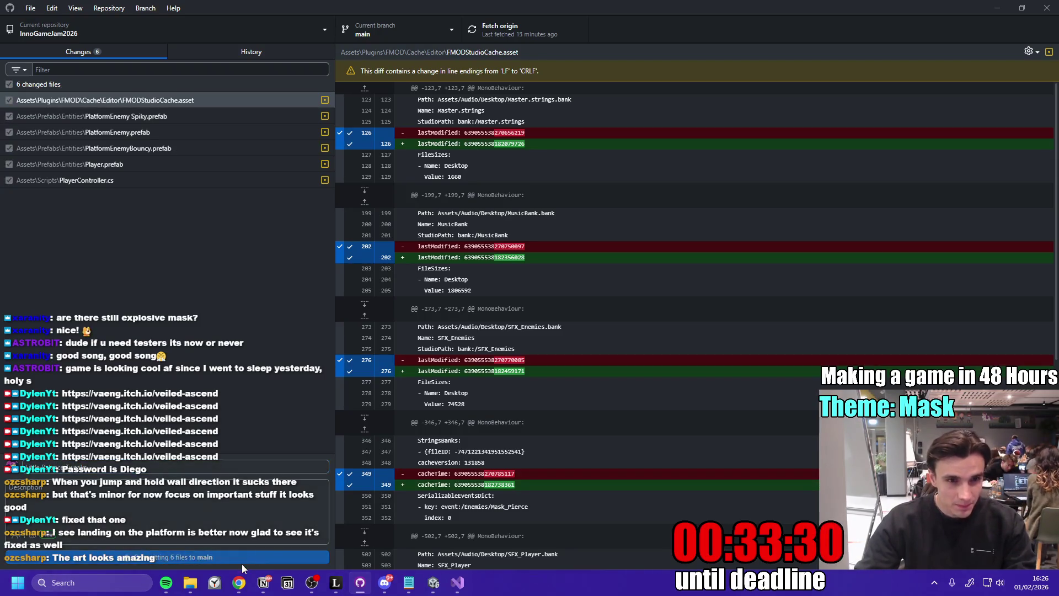
pyautogui.click(508, 38)
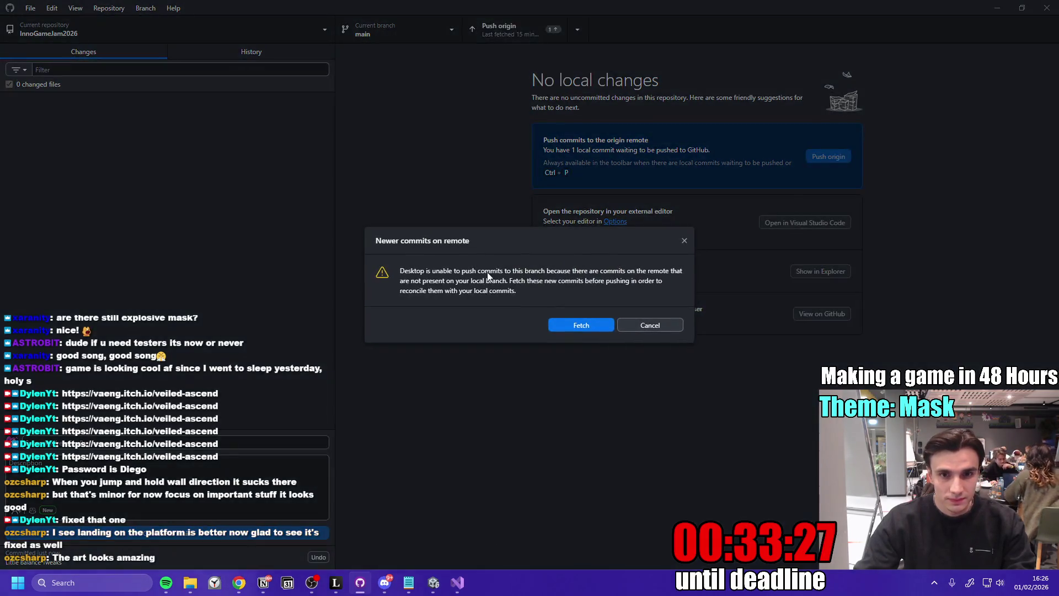
# - Fetch and pull the newer remote commits, then push the three local commits to origin
pyautogui.click(594, 330)
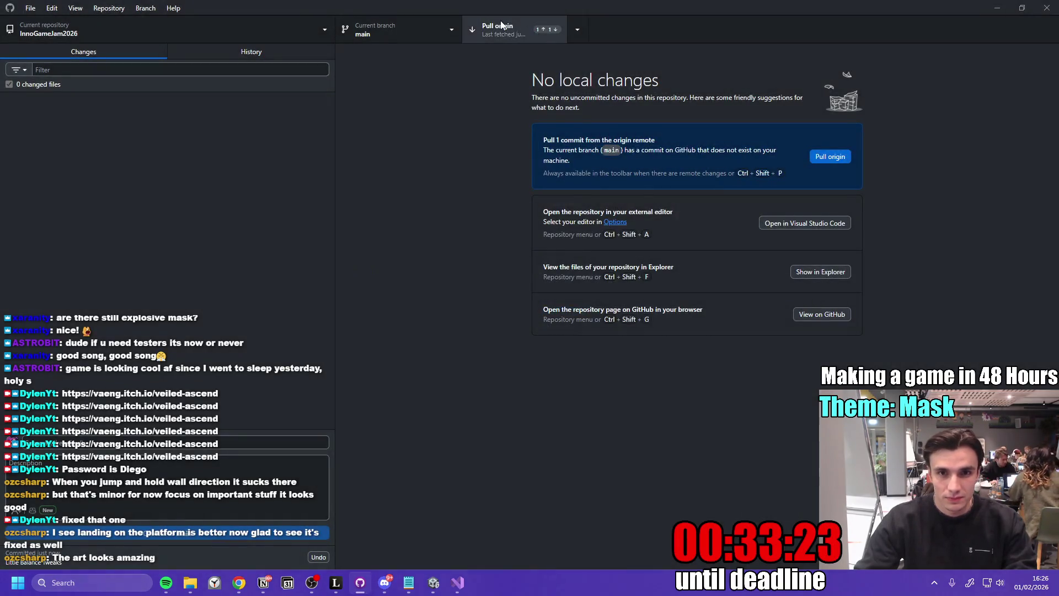
pyautogui.click(502, 26)
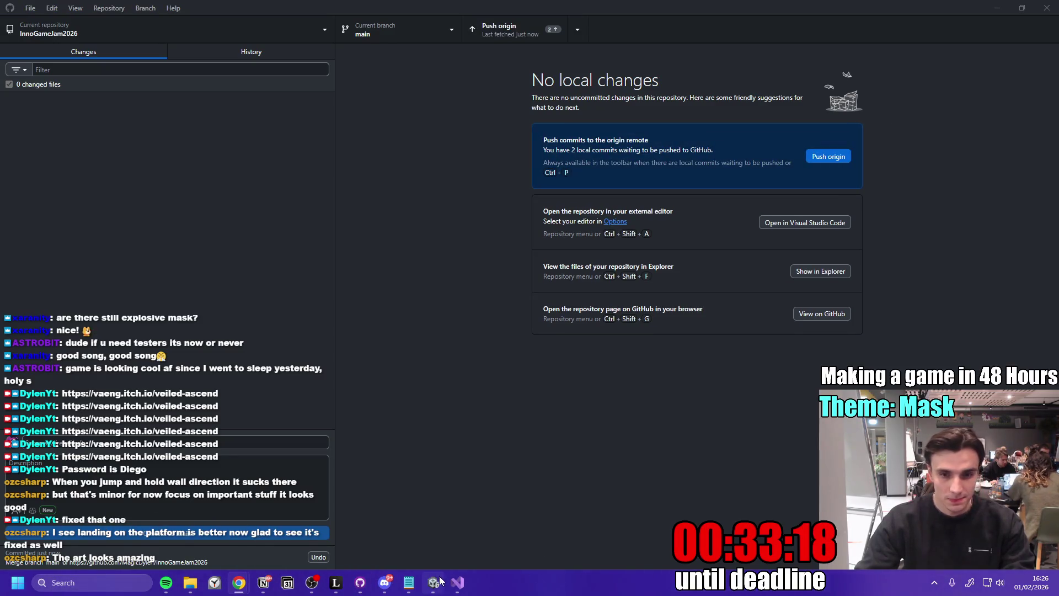
pyautogui.moveTo(438, 584)
pyautogui.click(515, 37)
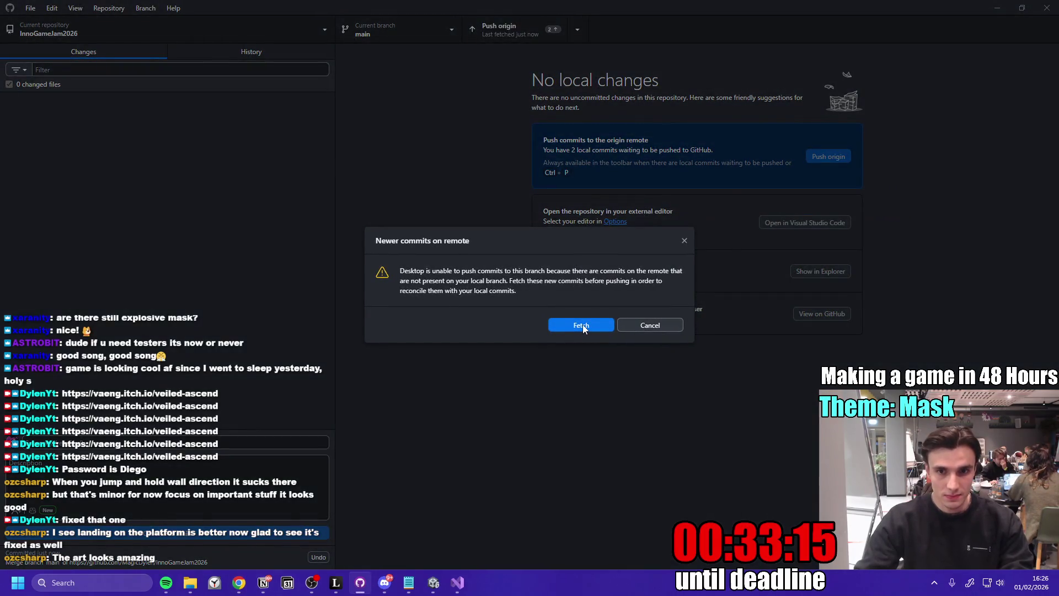
pyautogui.click(583, 324)
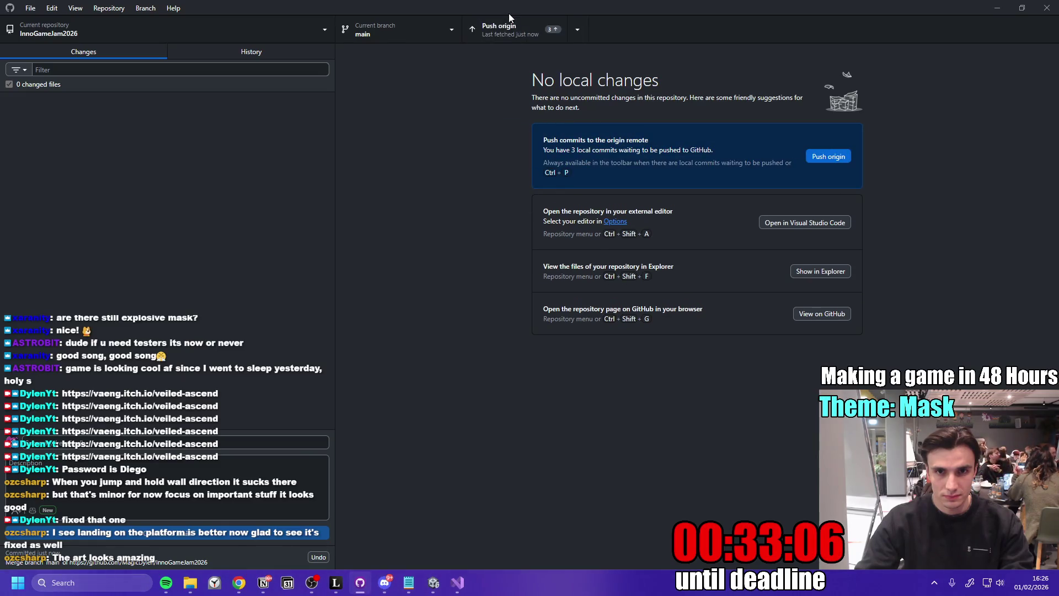
pyautogui.click(512, 31)
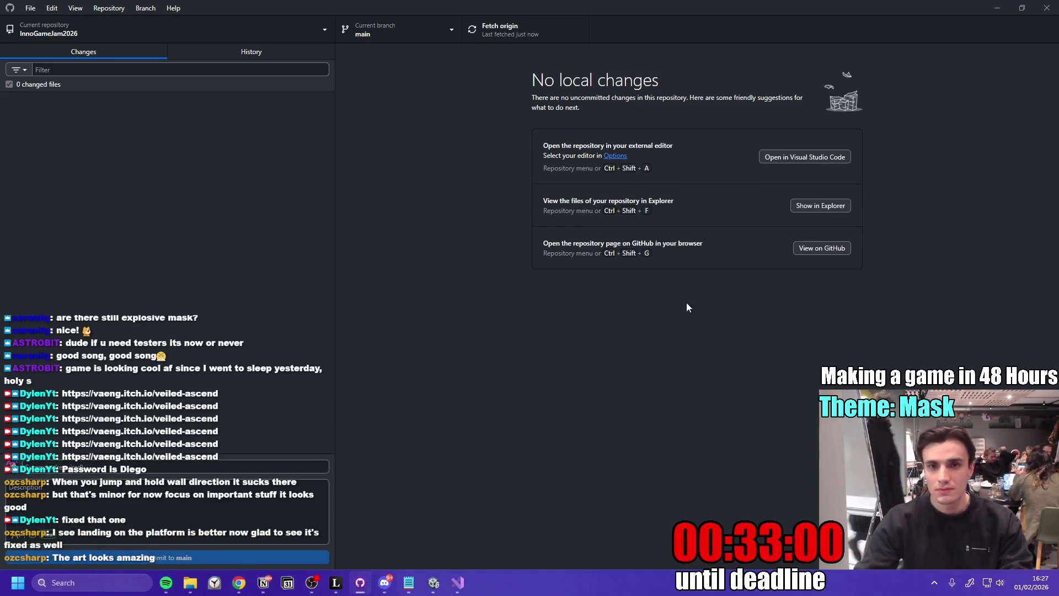
pyautogui.click(434, 583)
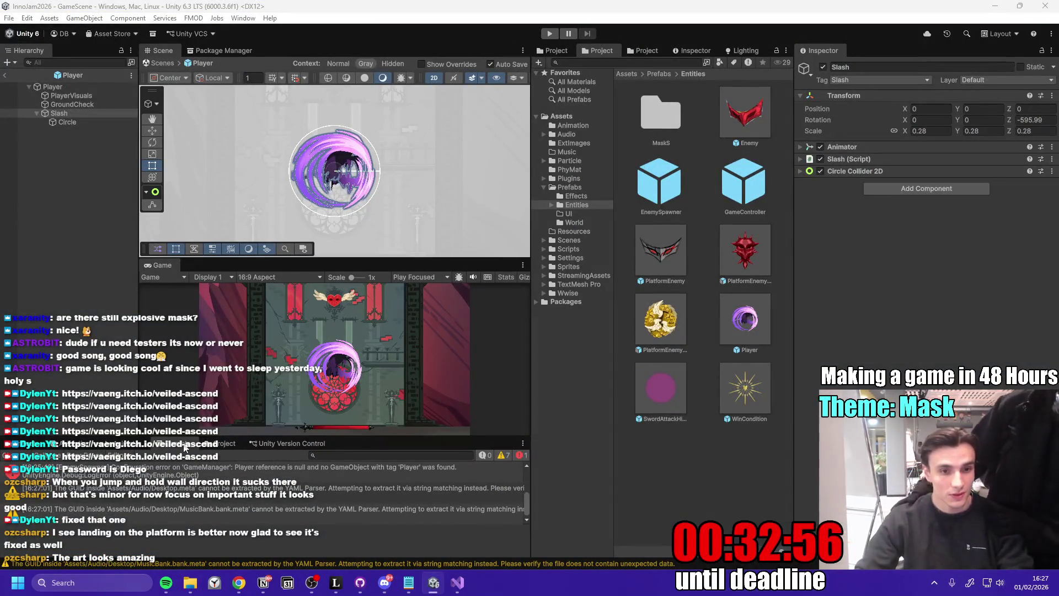
# - Maximize the game view, fight the masked enemy by the rose window, and reach the gold masks
pyautogui.doubleClick(161, 267)
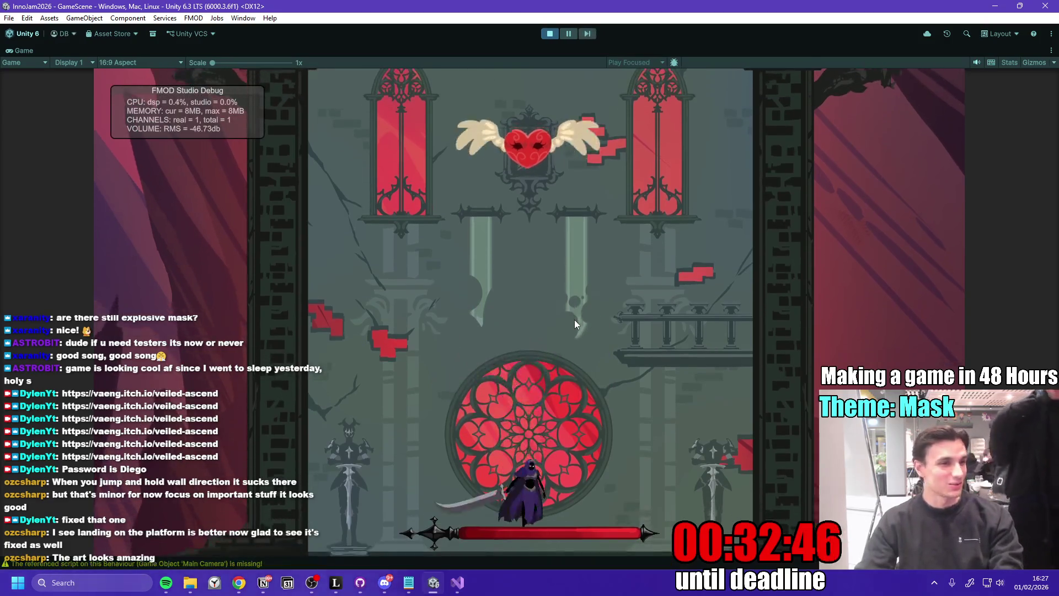
pyautogui.press('space')
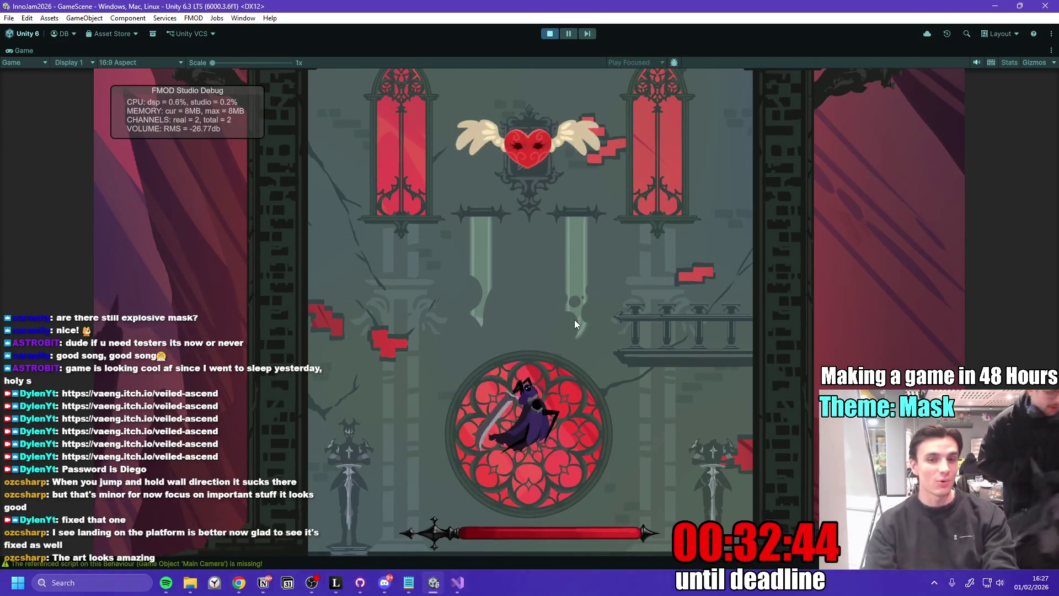
pyautogui.press('a')
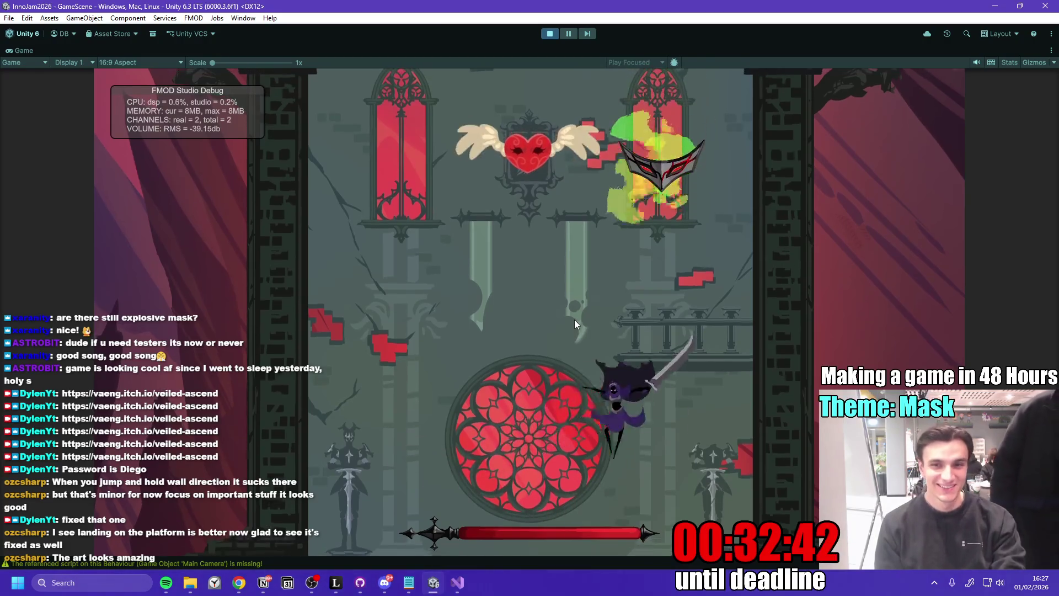
pyautogui.press('d')
pyautogui.press('space')
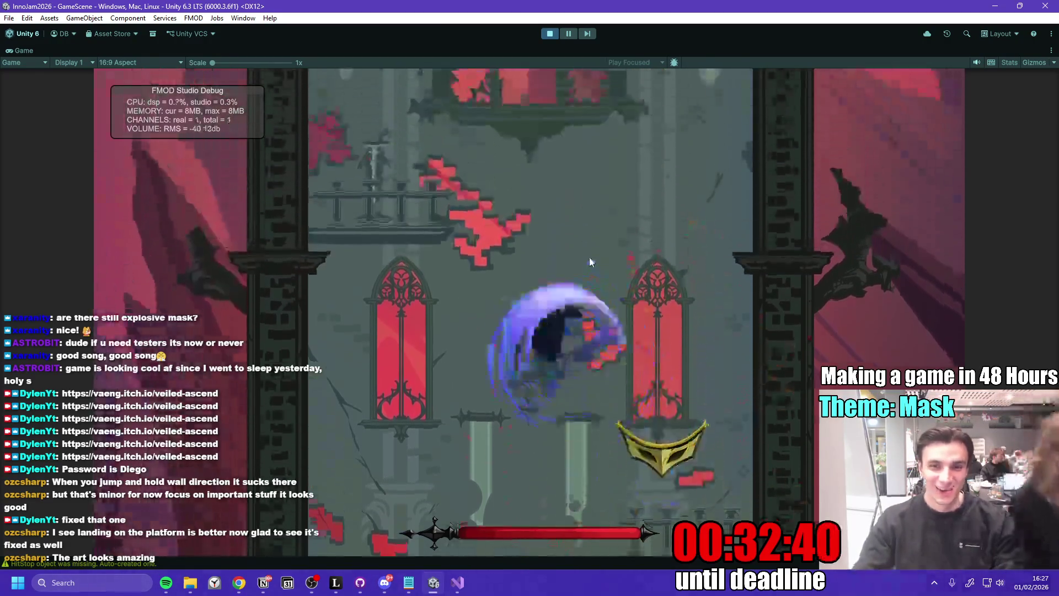
pyautogui.press('space')
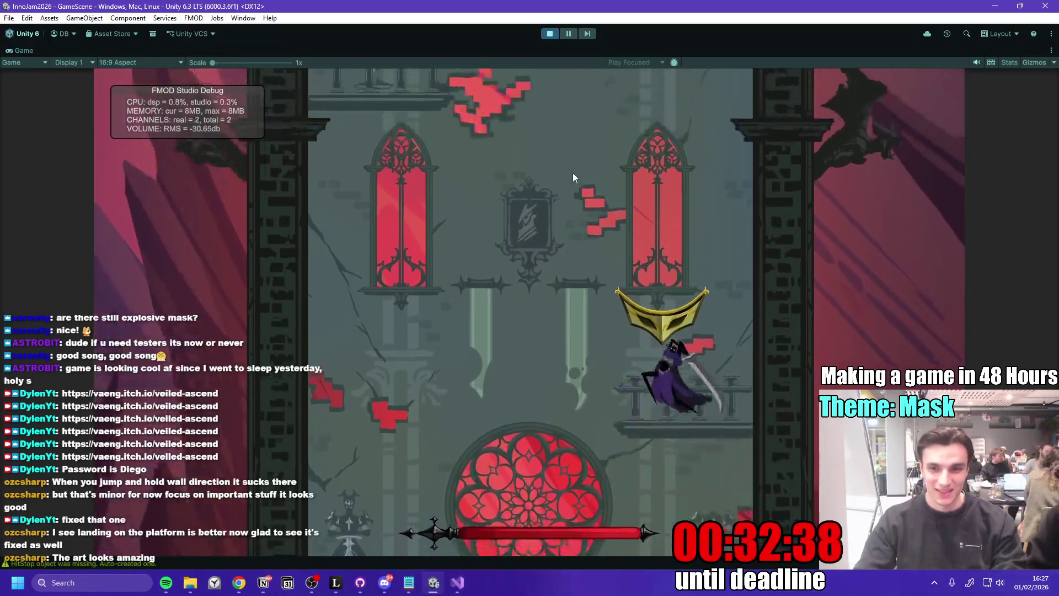
pyautogui.press('a')
pyautogui.press('space')
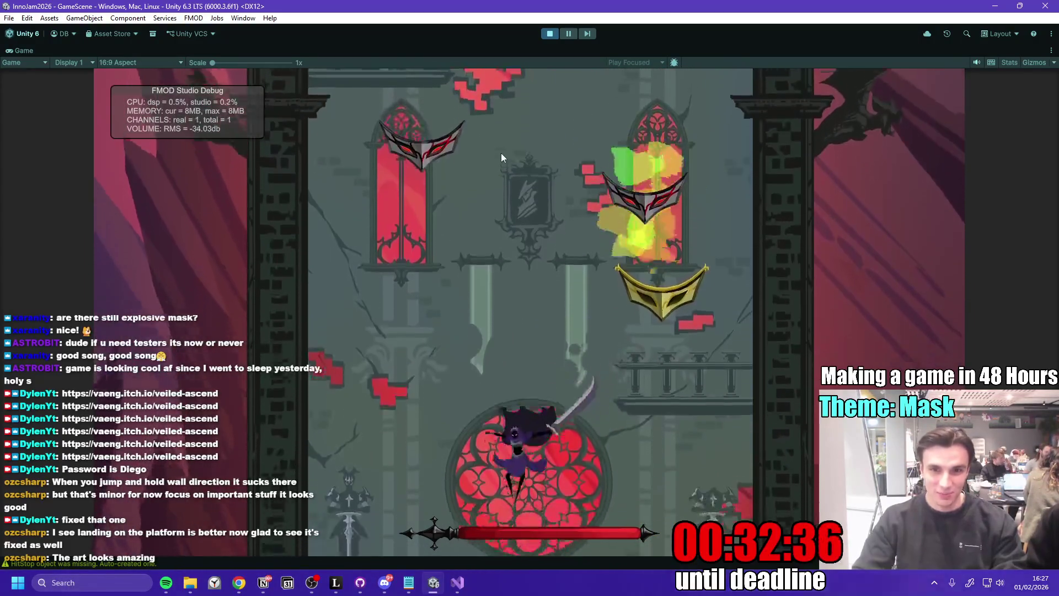
pyautogui.press('d')
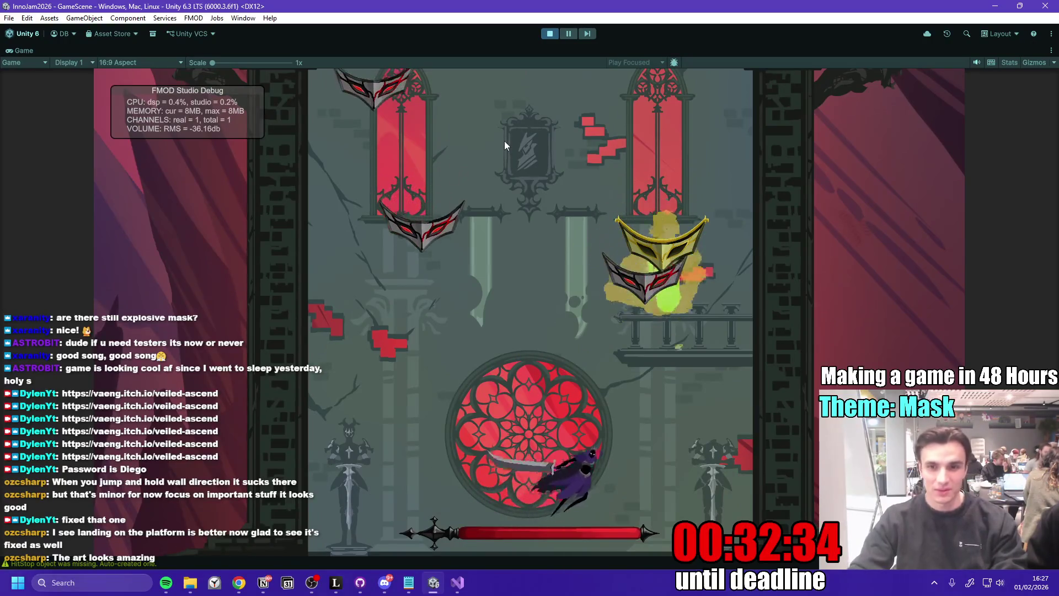
pyautogui.press('space')
pyautogui.press('space')
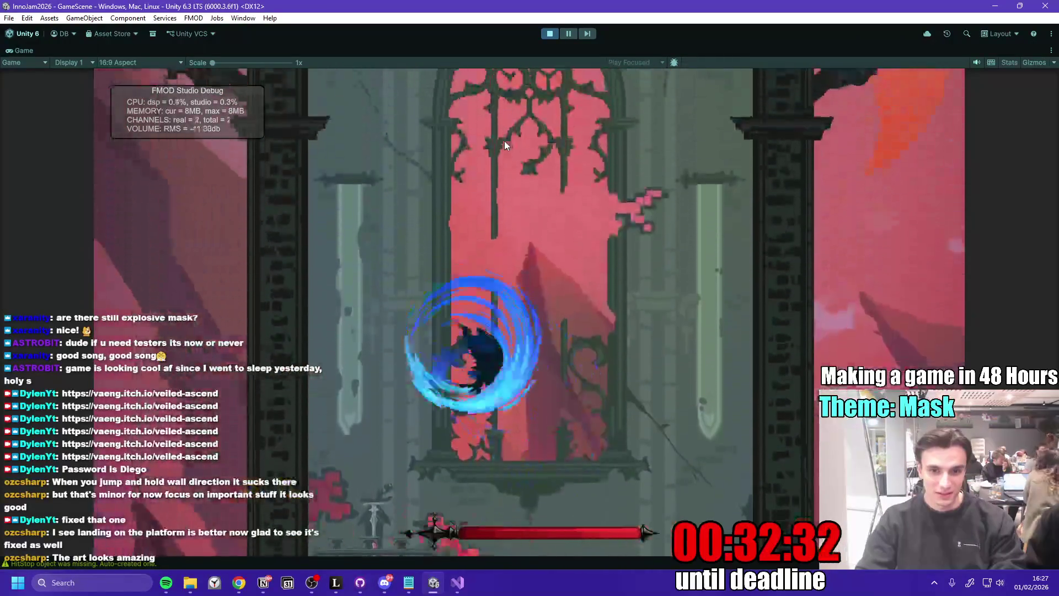
pyautogui.press('d')
pyautogui.press('a')
pyautogui.press('space')
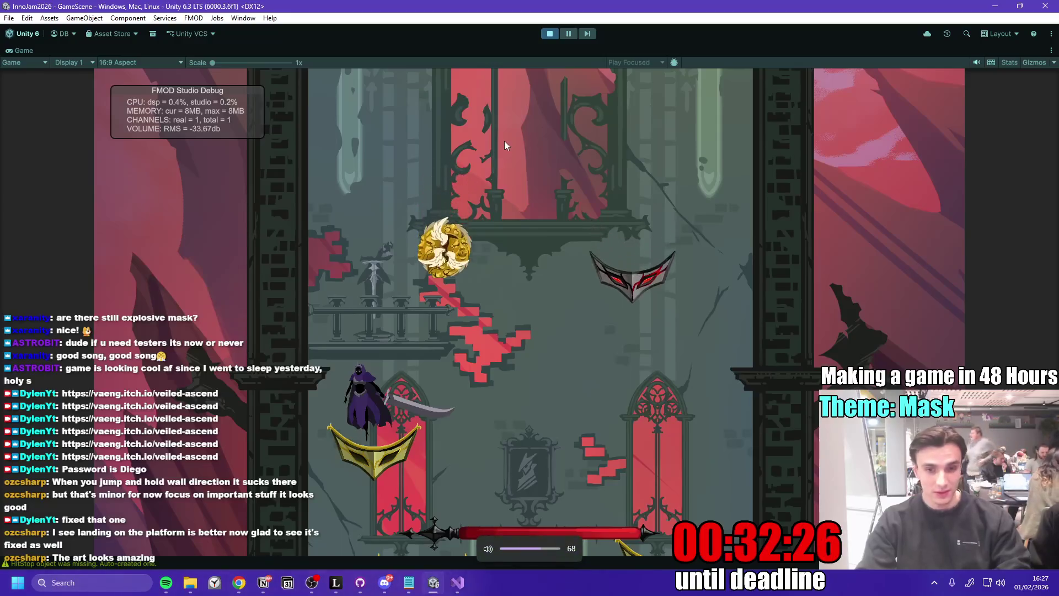
# - Climb past the heart platform and golden statue to the YOU ASCENDED screen, then stop playing
pyautogui.press('XF86AudioLowerVolume')
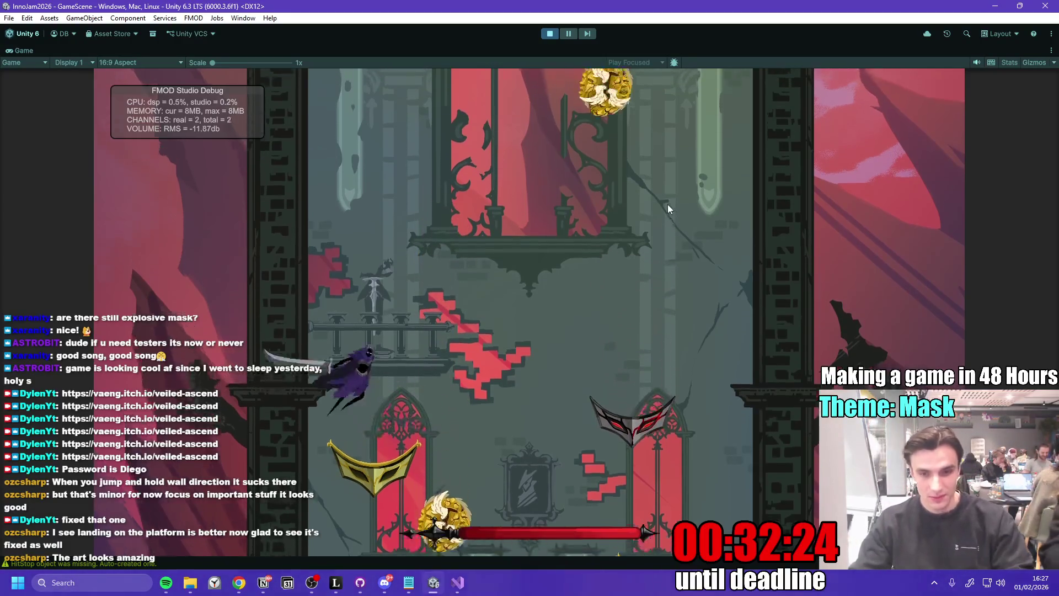
pyautogui.press('d')
pyautogui.press('space')
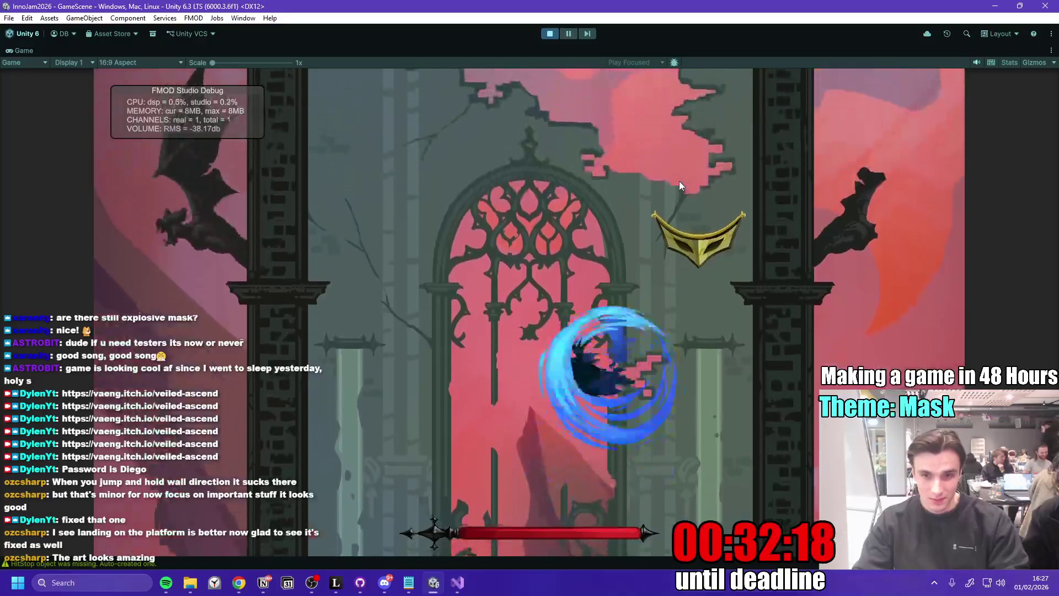
pyautogui.press('space')
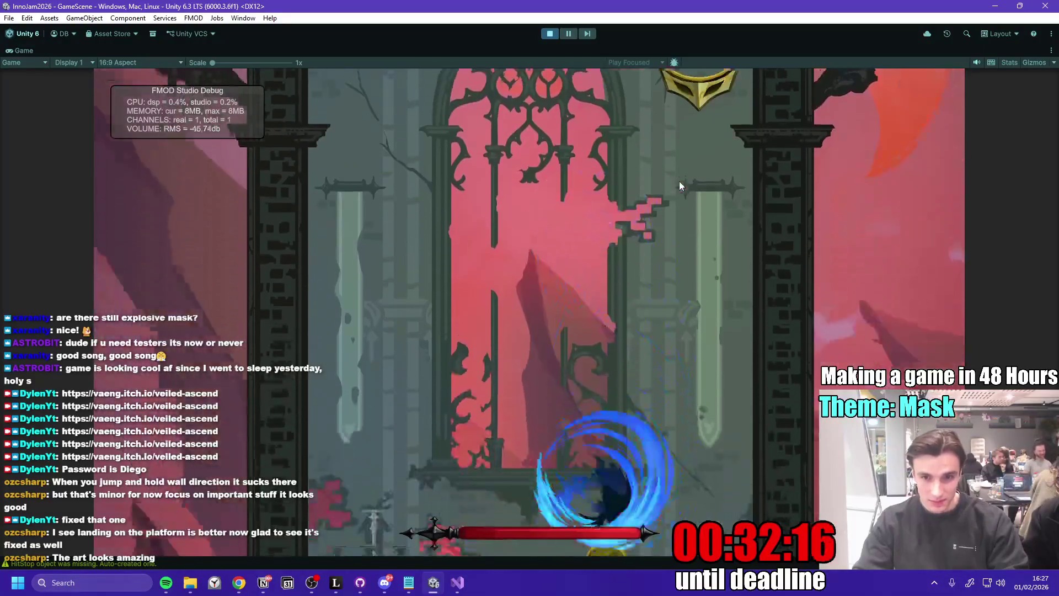
pyautogui.press('space')
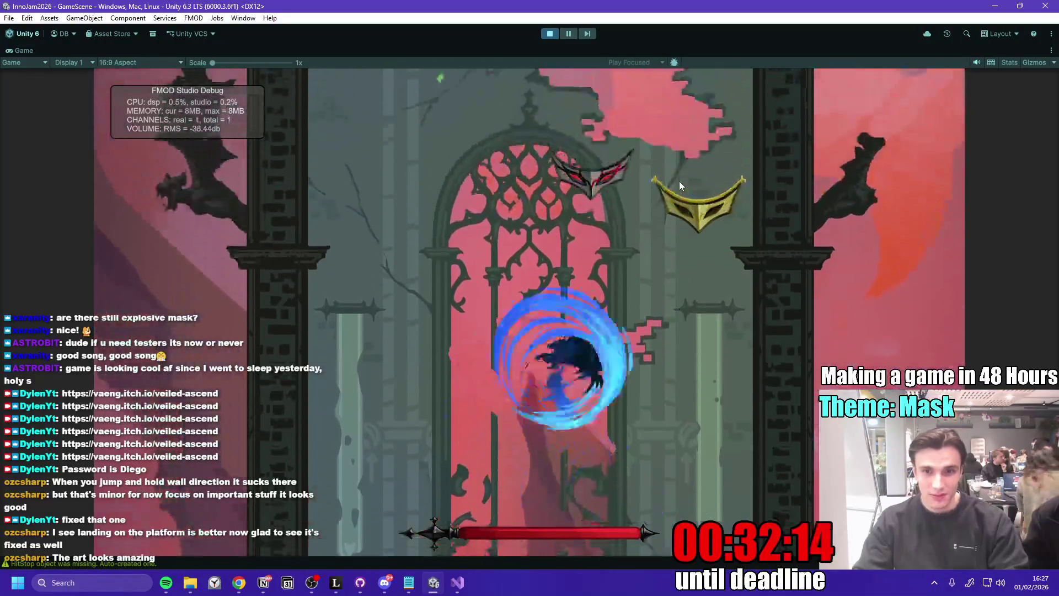
pyautogui.press('space')
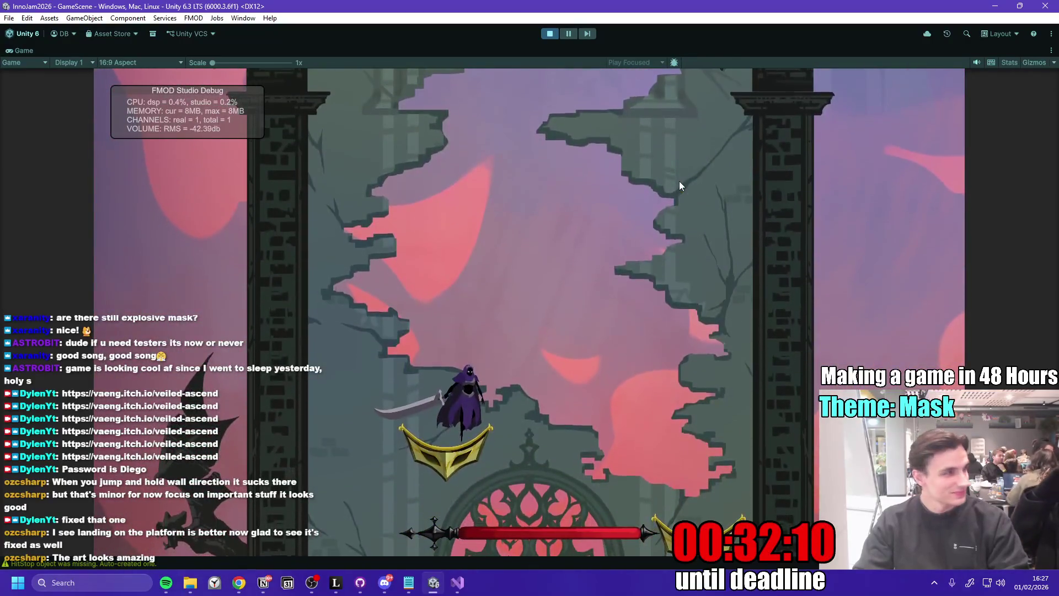
pyautogui.press('space')
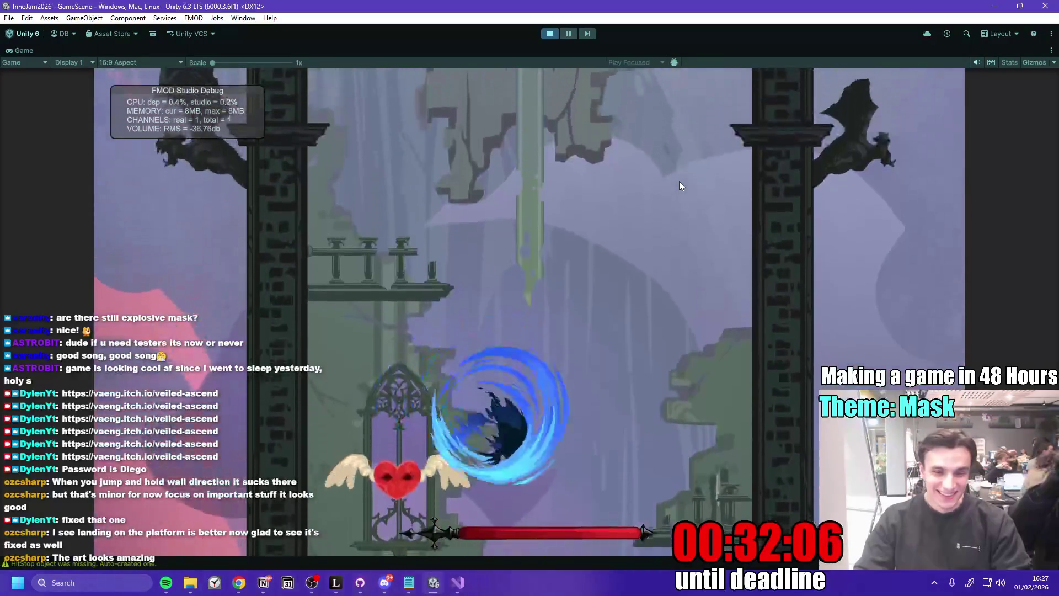
pyautogui.press('space')
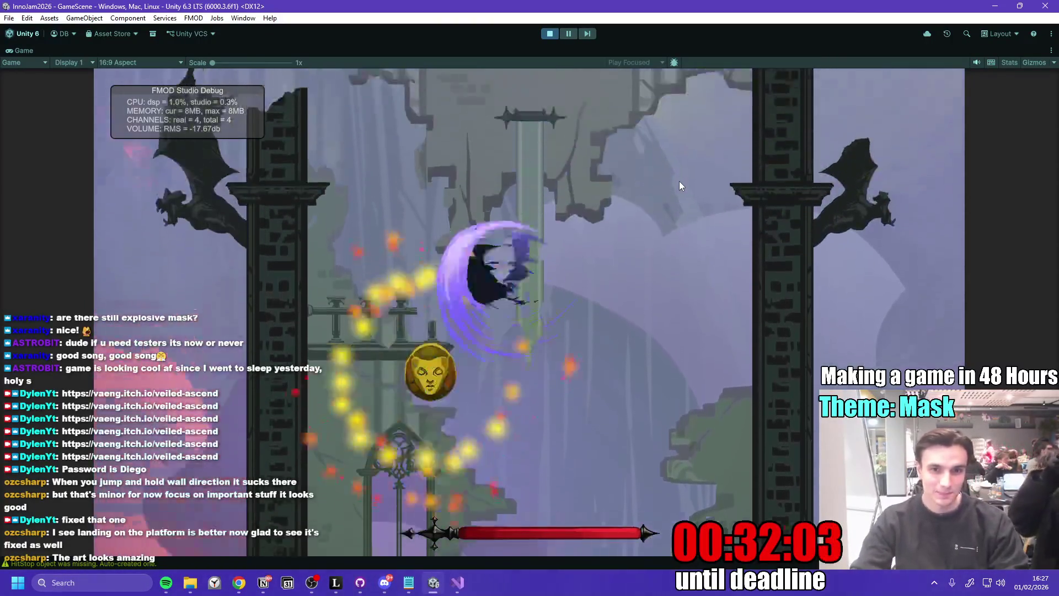
pyautogui.press('space')
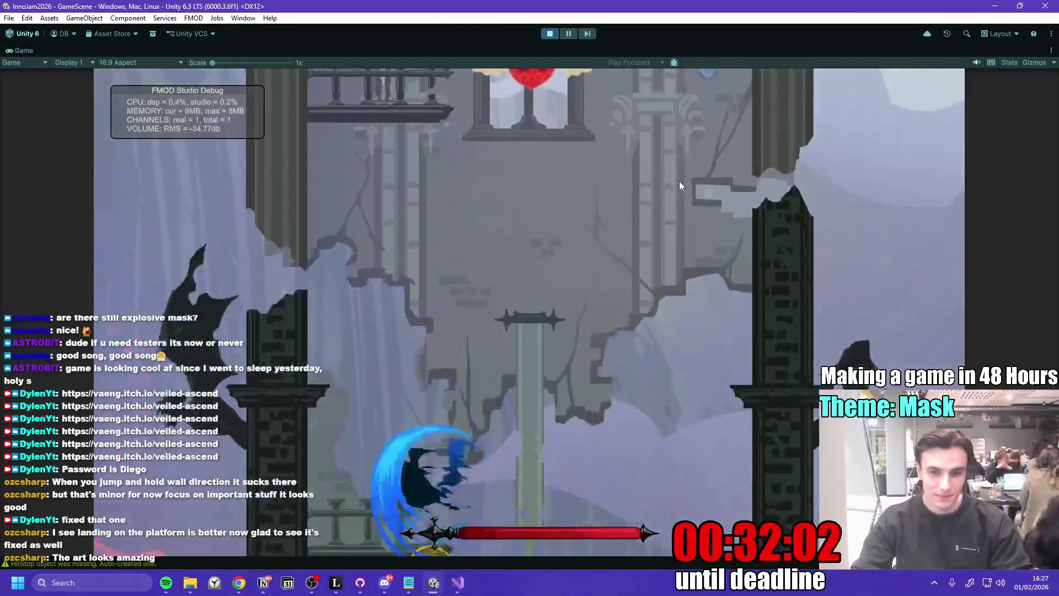
pyautogui.press('space')
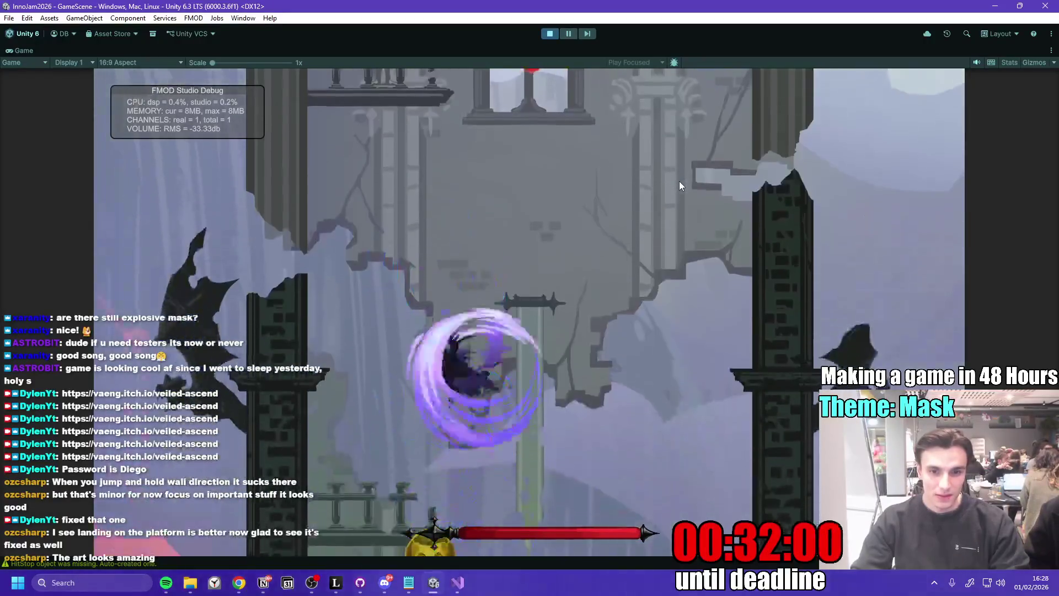
pyautogui.press('space')
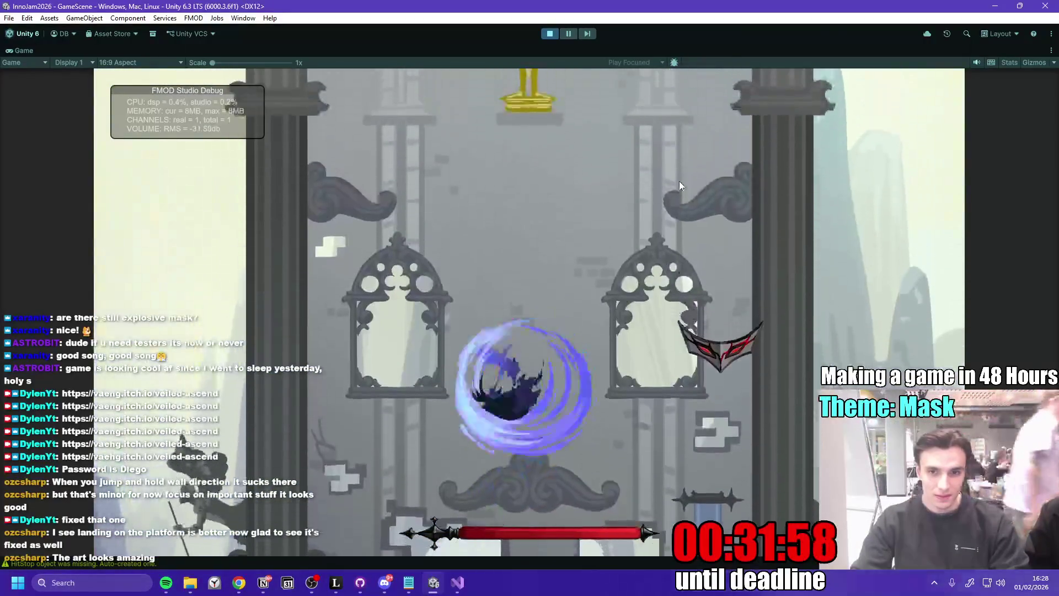
pyautogui.press('space')
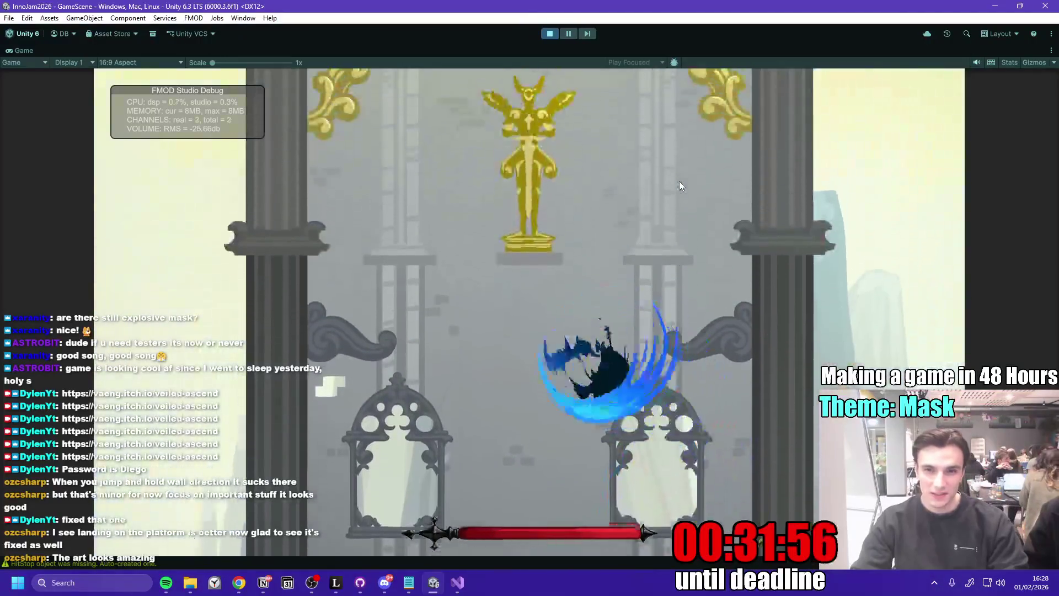
pyautogui.press('space')
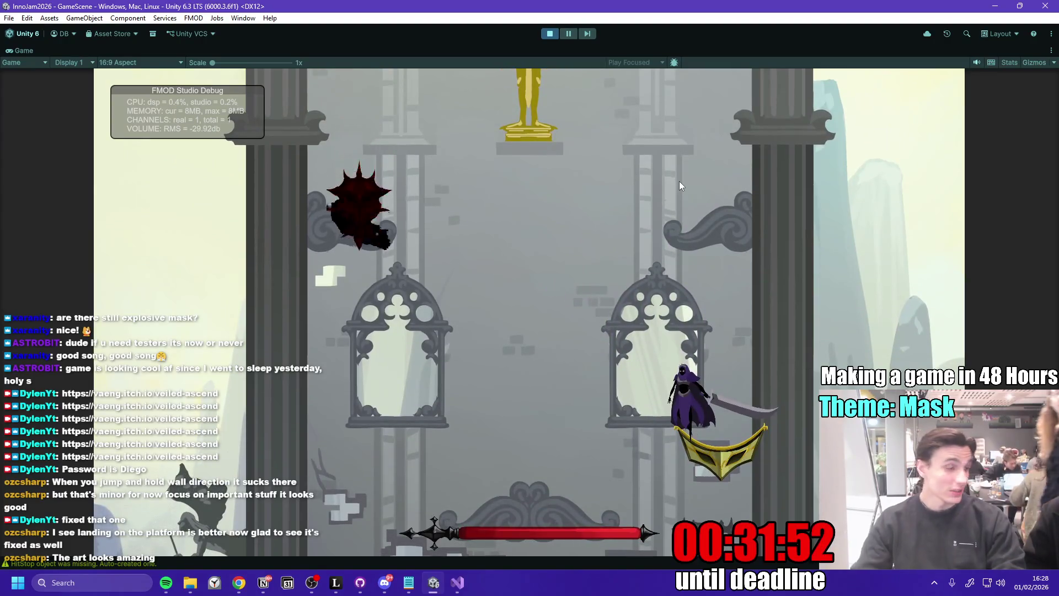
pyautogui.press('space')
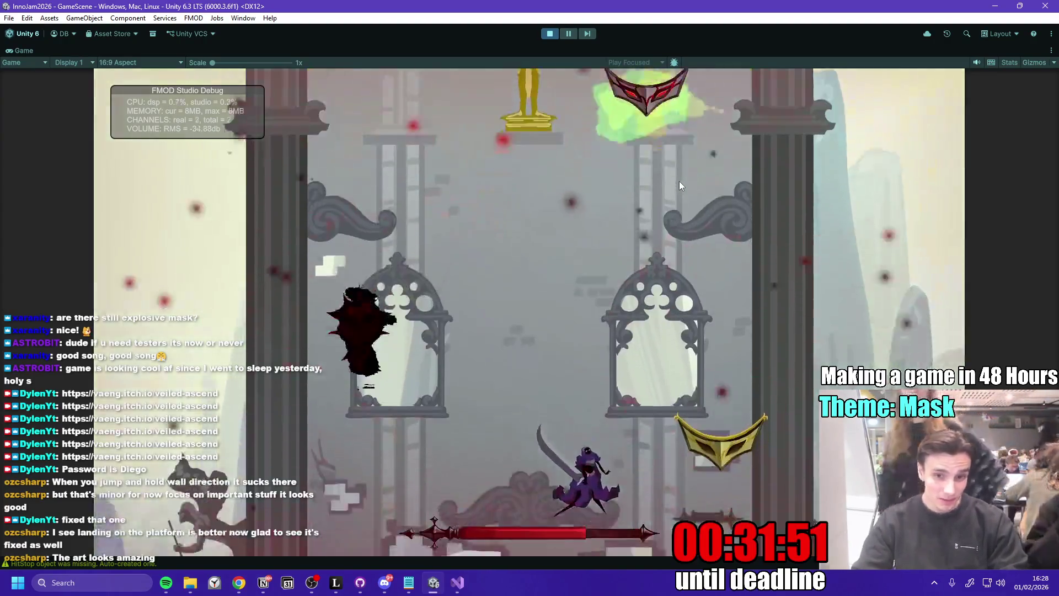
pyautogui.press('space')
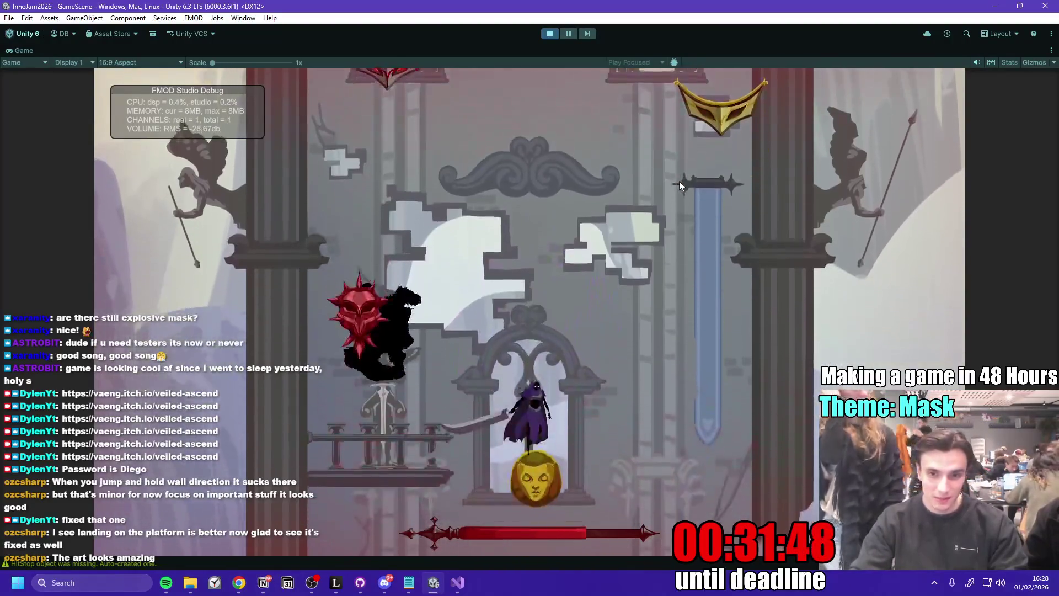
pyautogui.press('space')
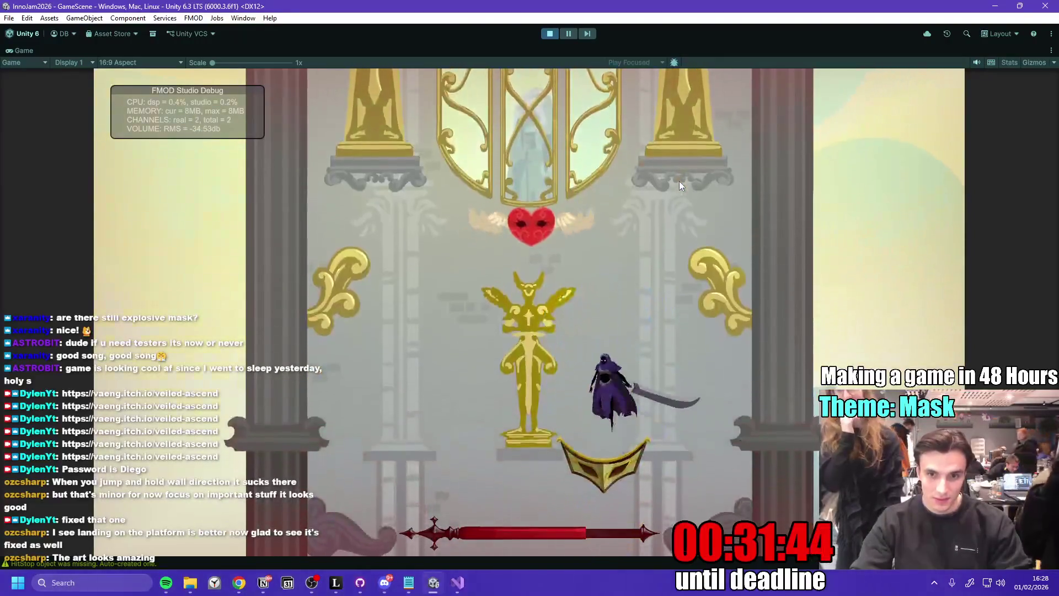
pyautogui.press('space')
pyautogui.press('space')
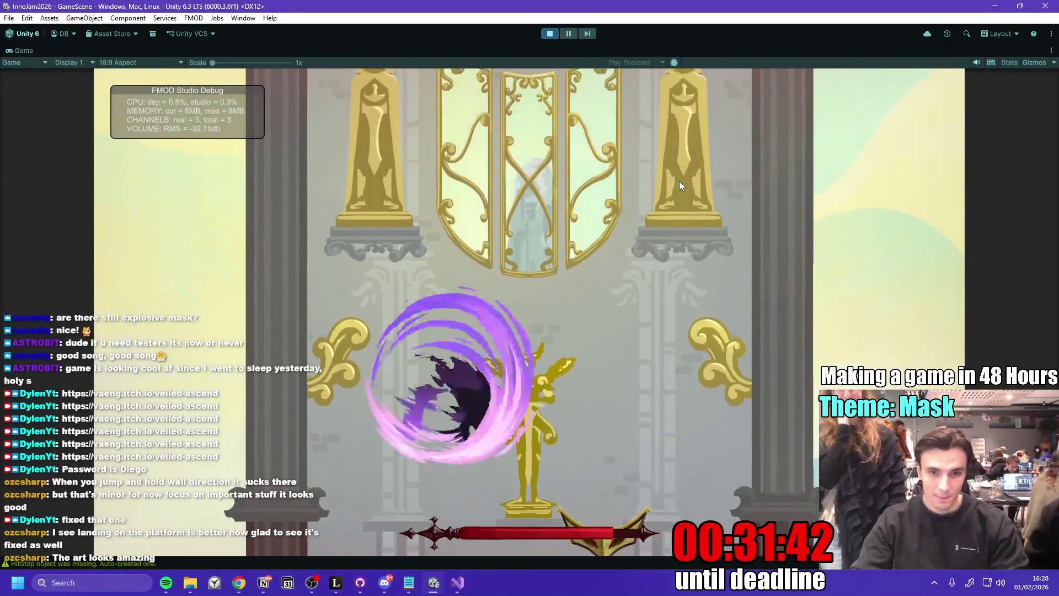
pyautogui.press('space')
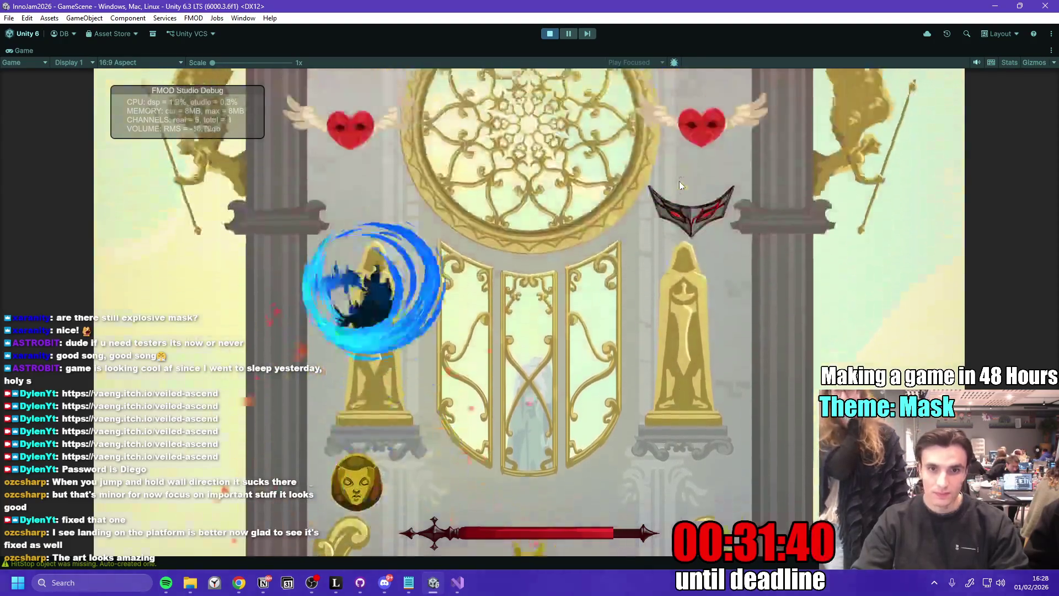
pyautogui.press('space')
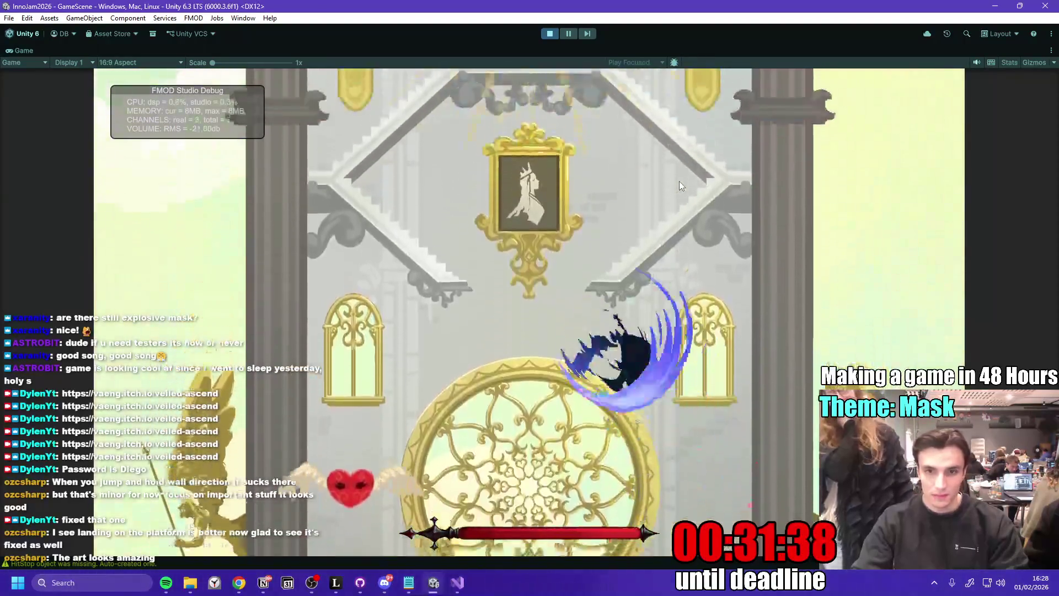
pyautogui.press('space')
pyautogui.press('space')
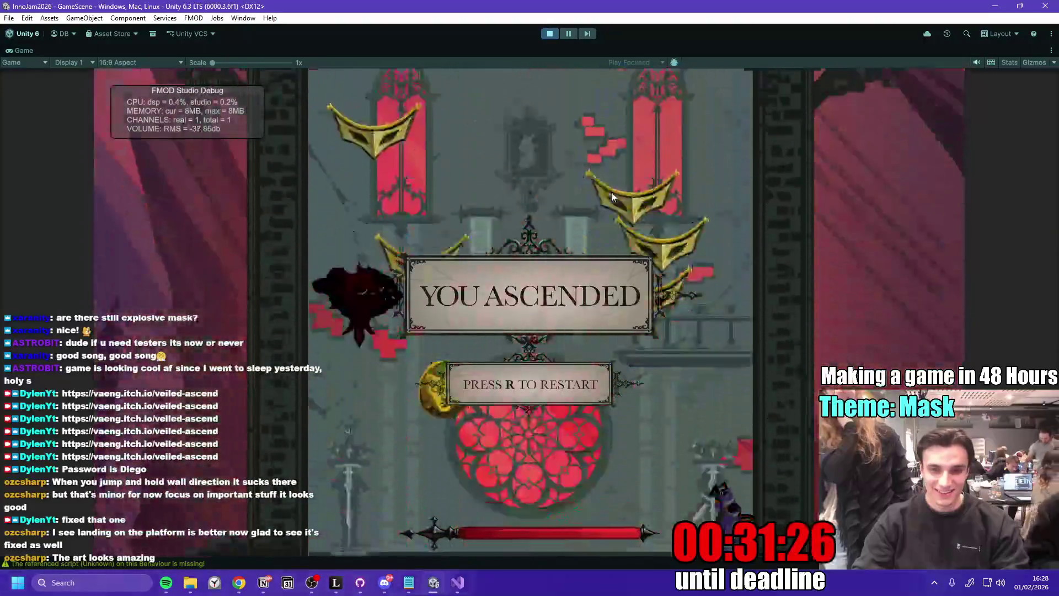
pyautogui.click(551, 34)
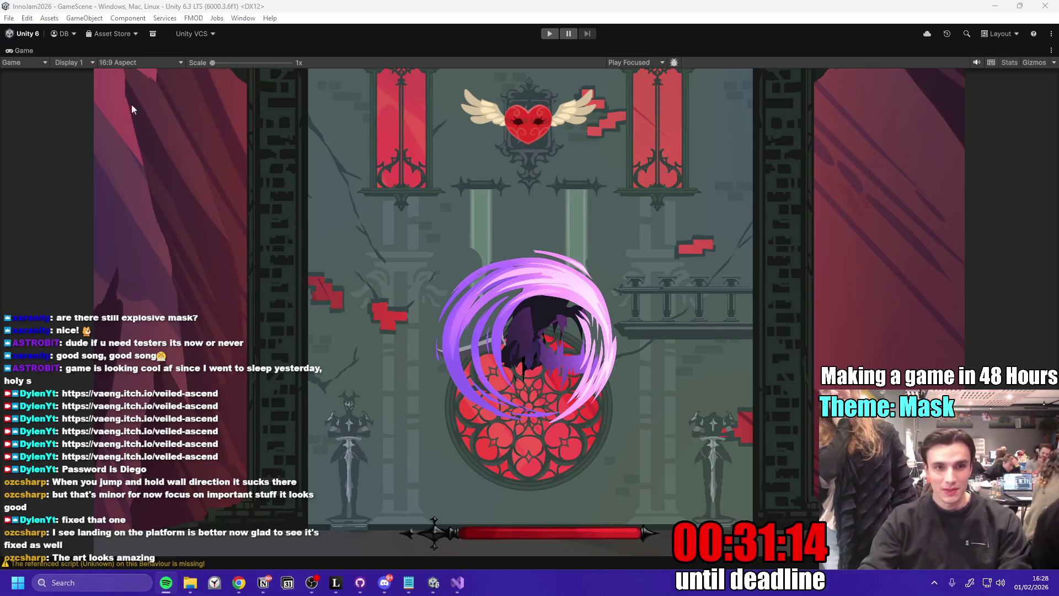
# - Restore the editor layout, glance at pending changes in GitHub Desktop, then maximize the Game view again
pyautogui.doubleClick(24, 52)
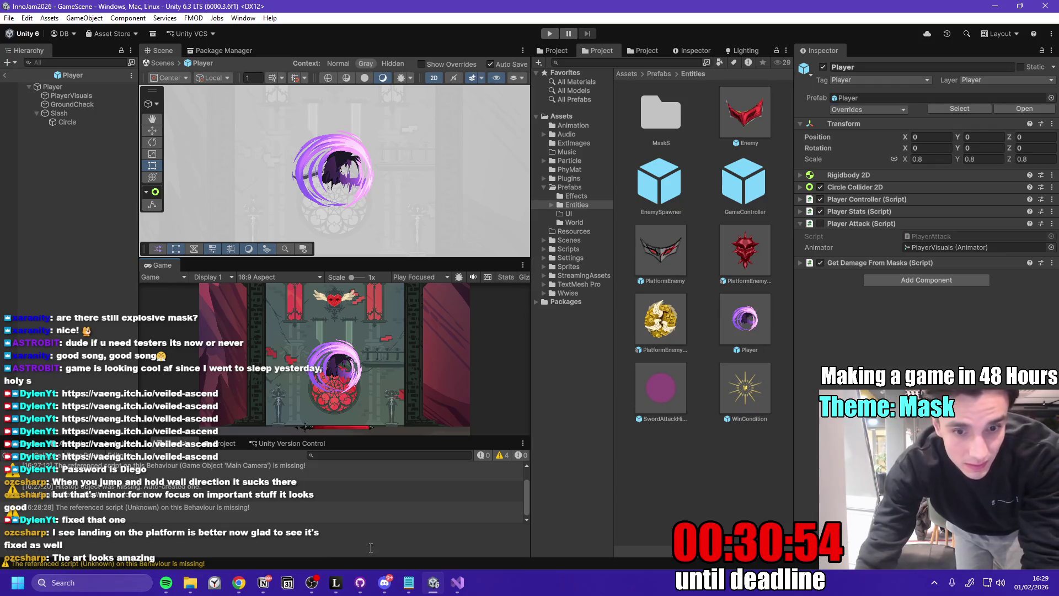
pyautogui.click(361, 583)
pyautogui.click(364, 586)
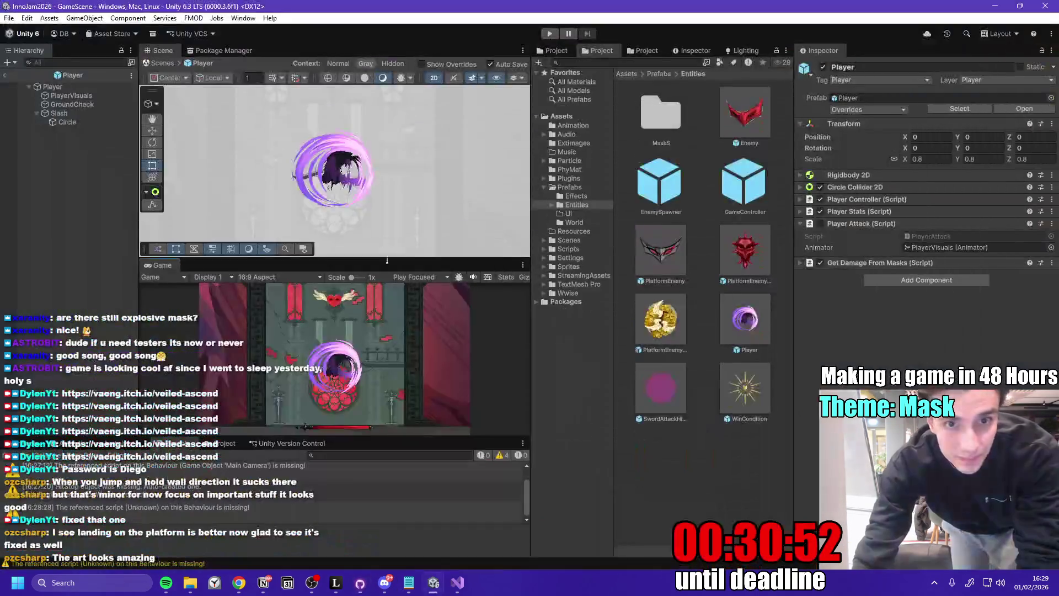
pyautogui.doubleClick(154, 268)
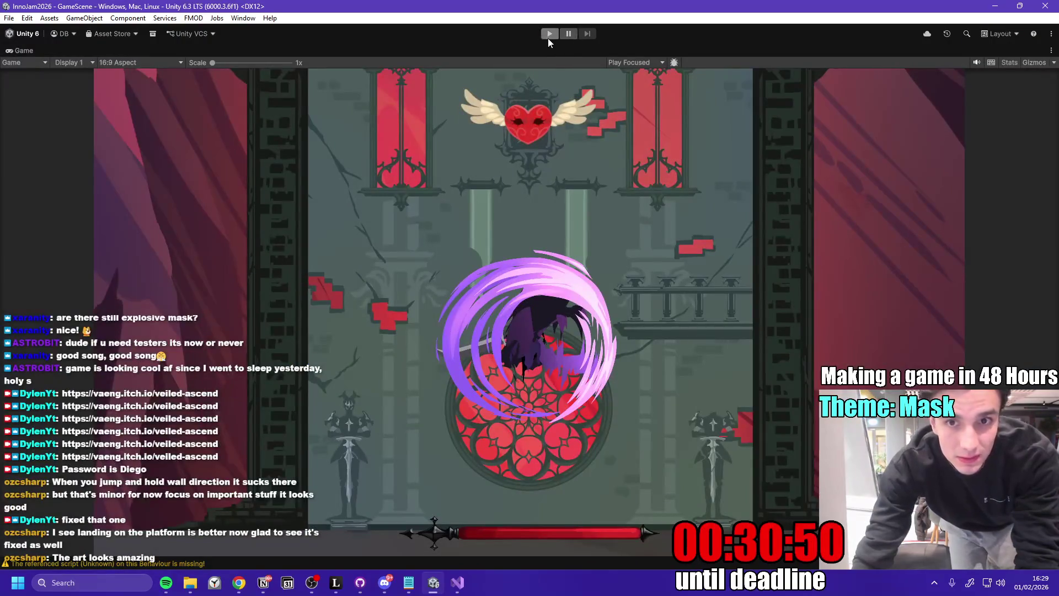
# - Start a new playtest and spin-jump up through the masks past the golden mask
pyautogui.click(550, 34)
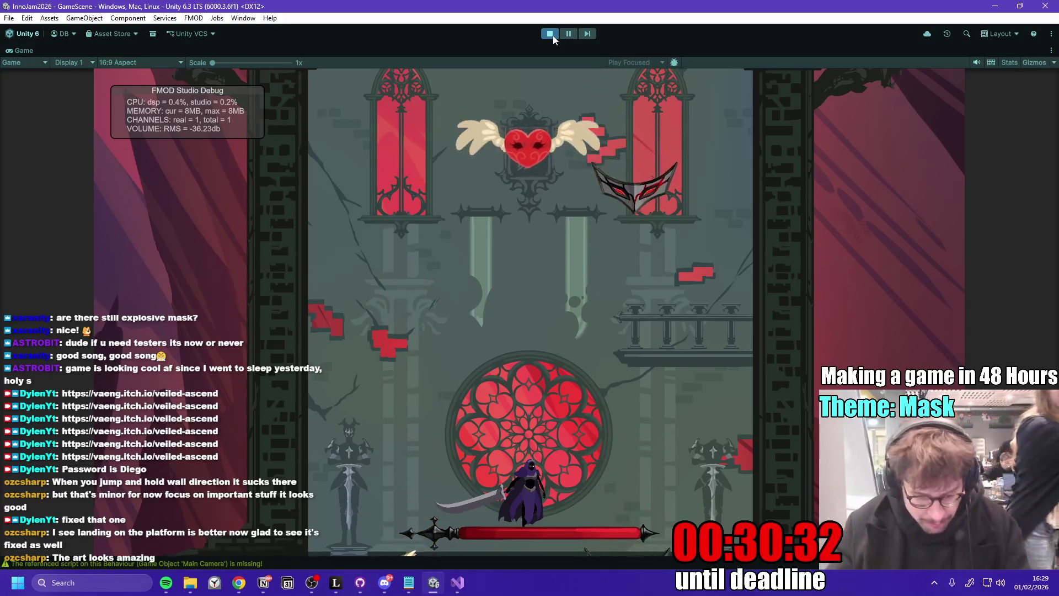
pyautogui.press('space')
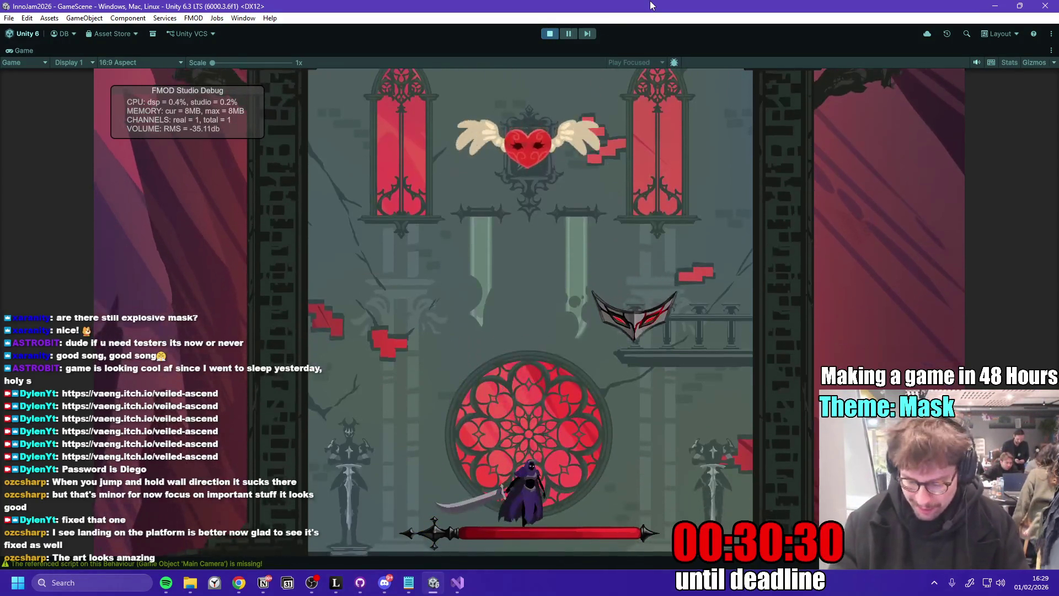
pyautogui.press('space')
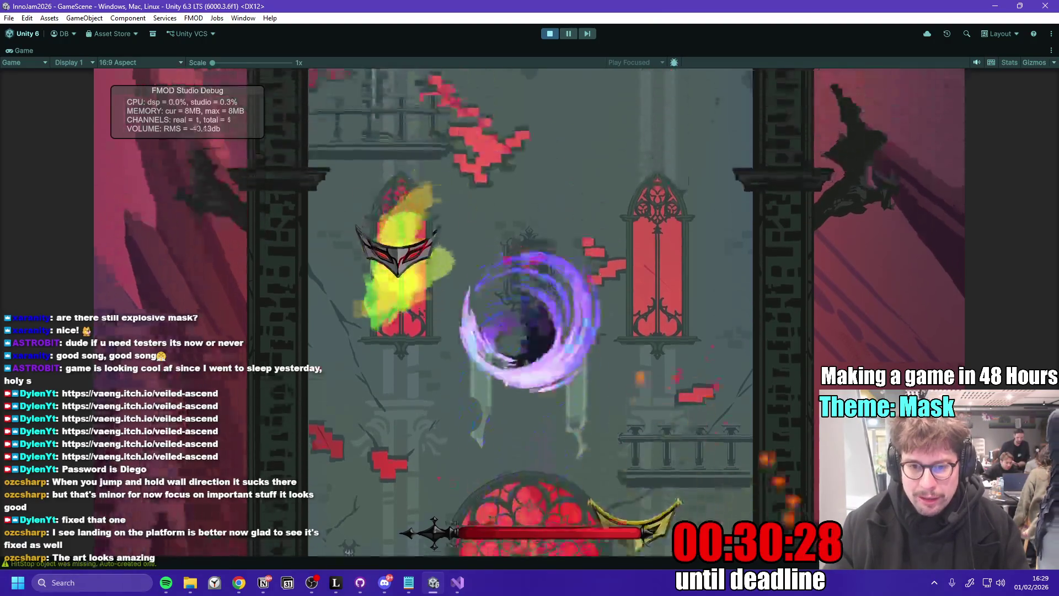
pyautogui.press('space')
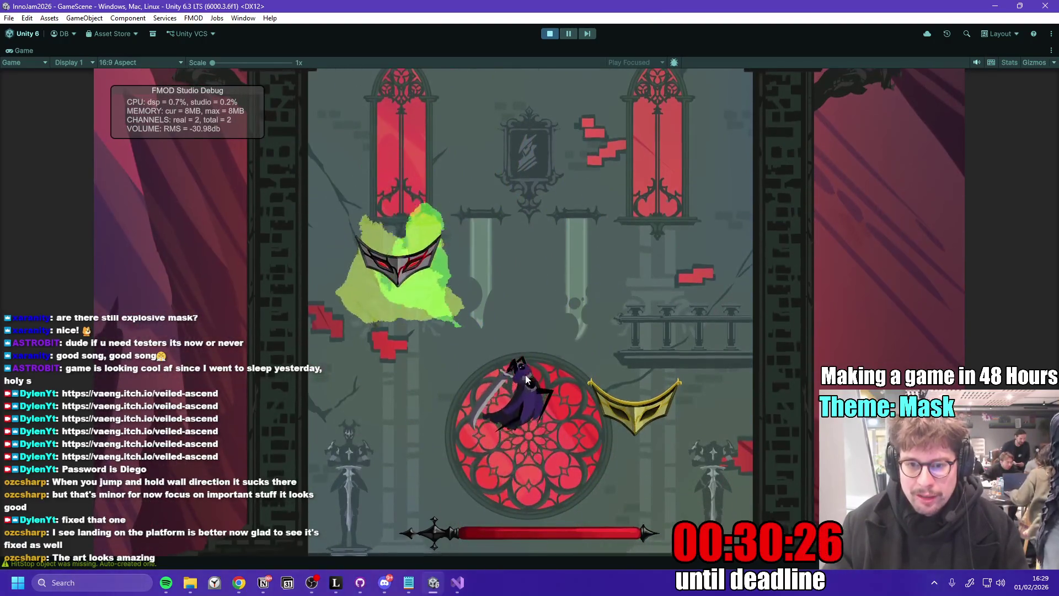
pyautogui.press('space')
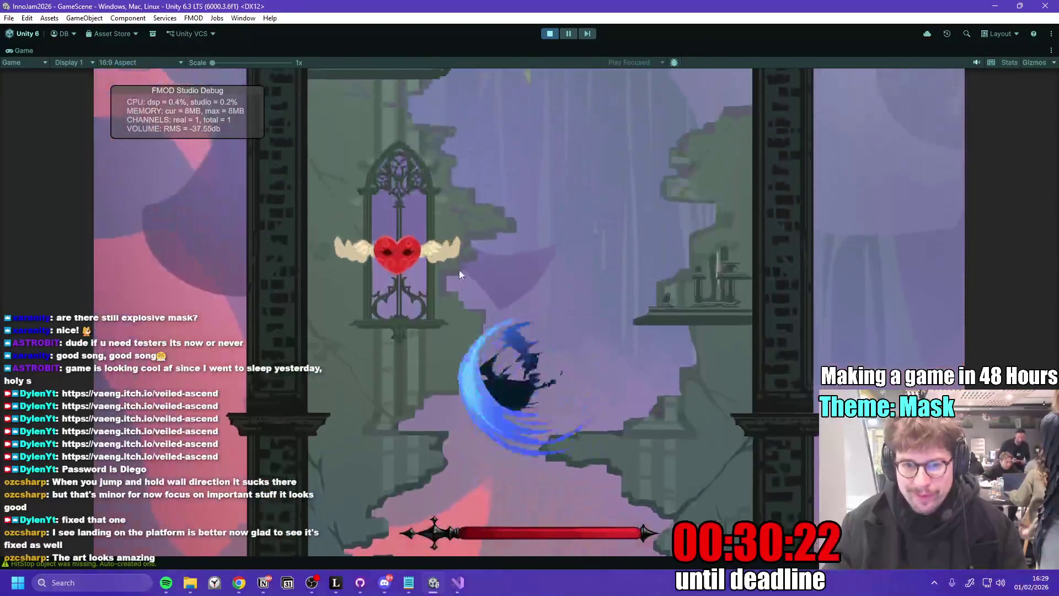
pyautogui.press('space')
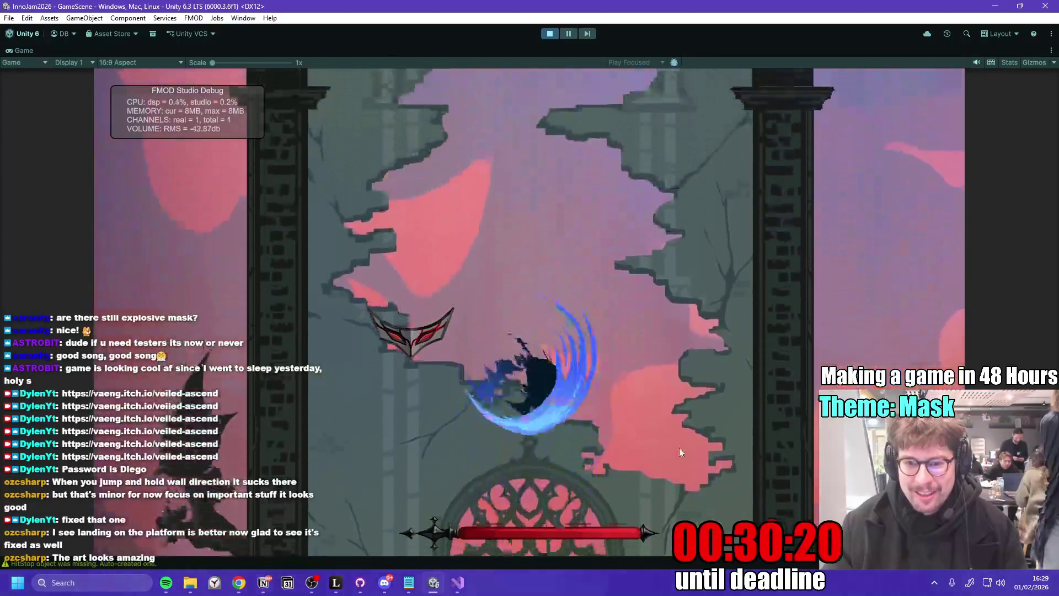
pyautogui.press('space')
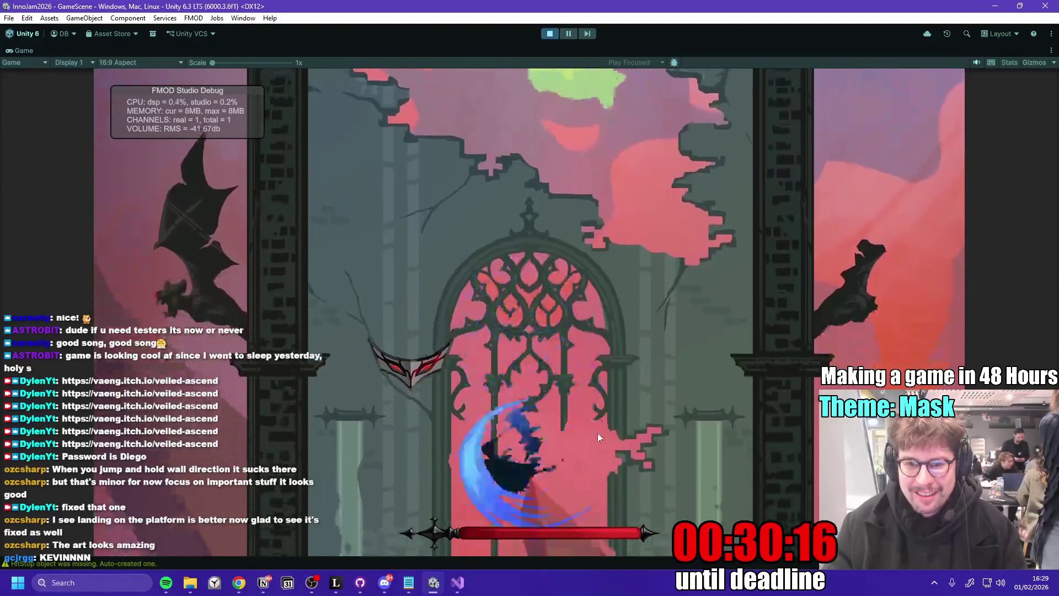
pyautogui.press('space')
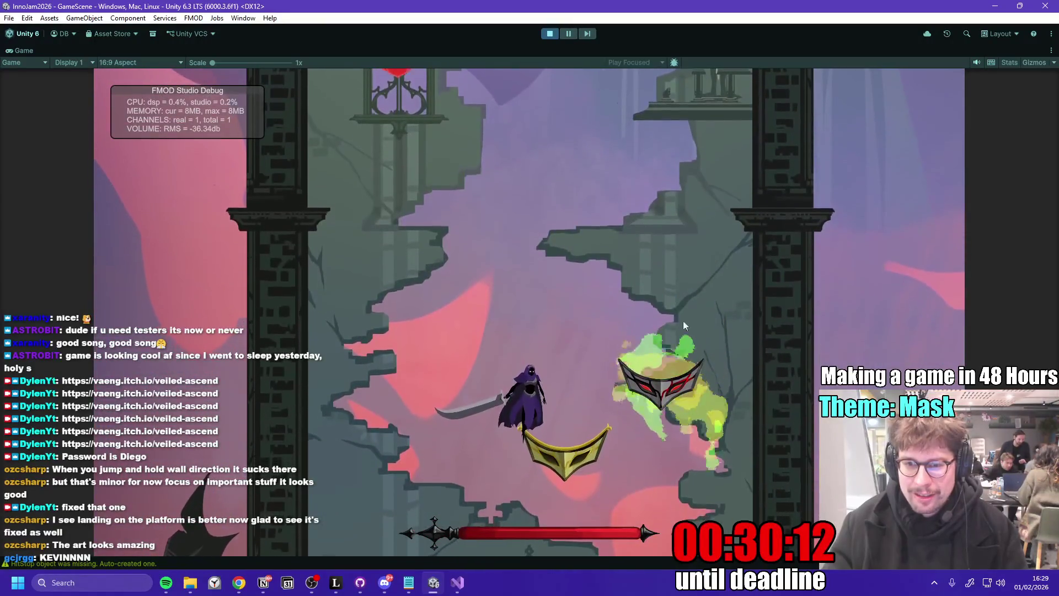
pyautogui.press('space')
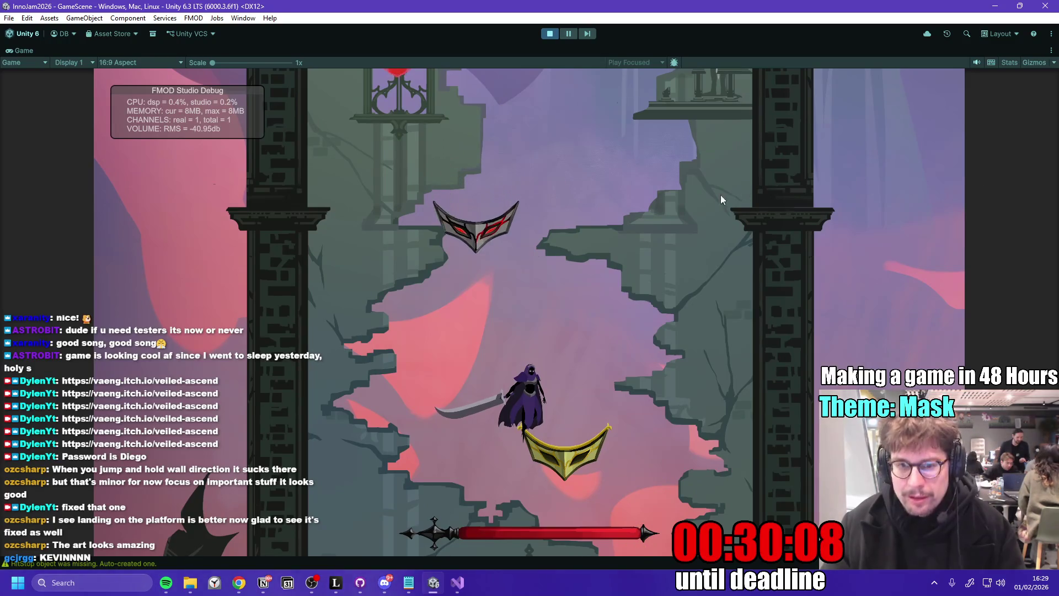
pyautogui.press('space')
pyautogui.press('space')
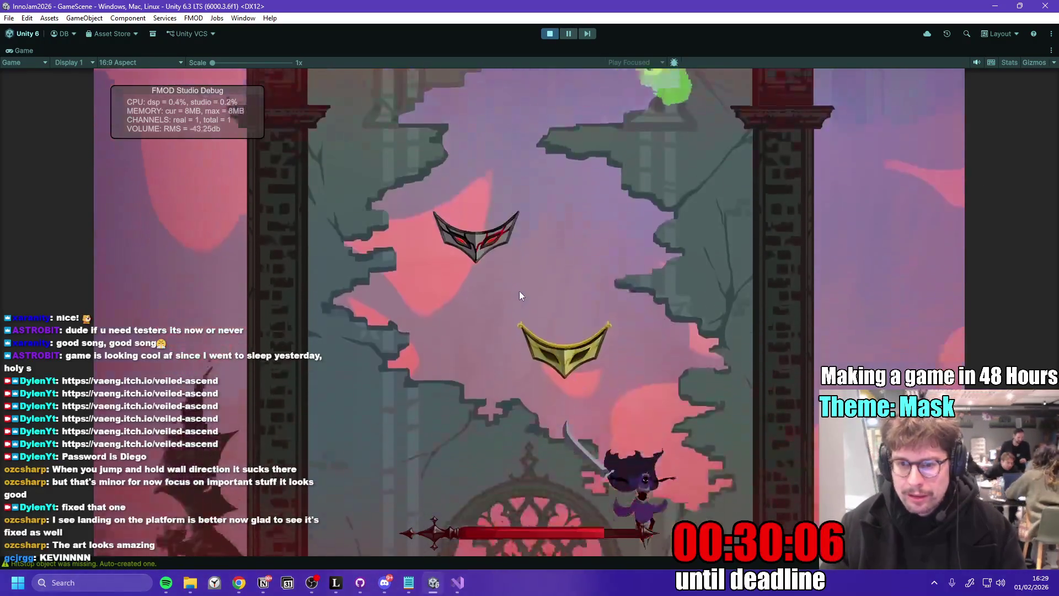
pyautogui.press('space')
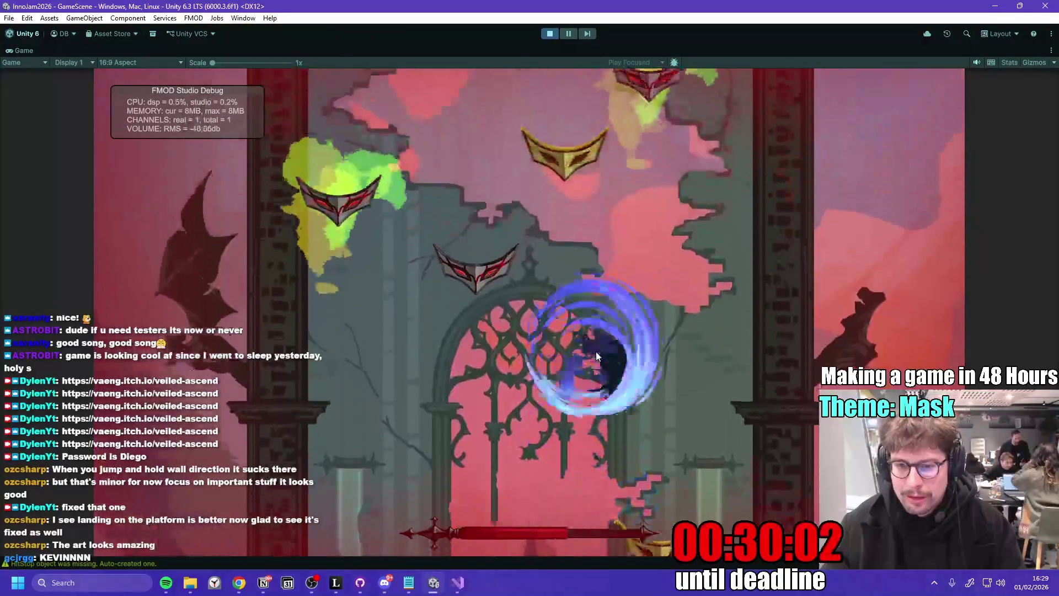
pyautogui.press('space')
pyautogui.press('space')
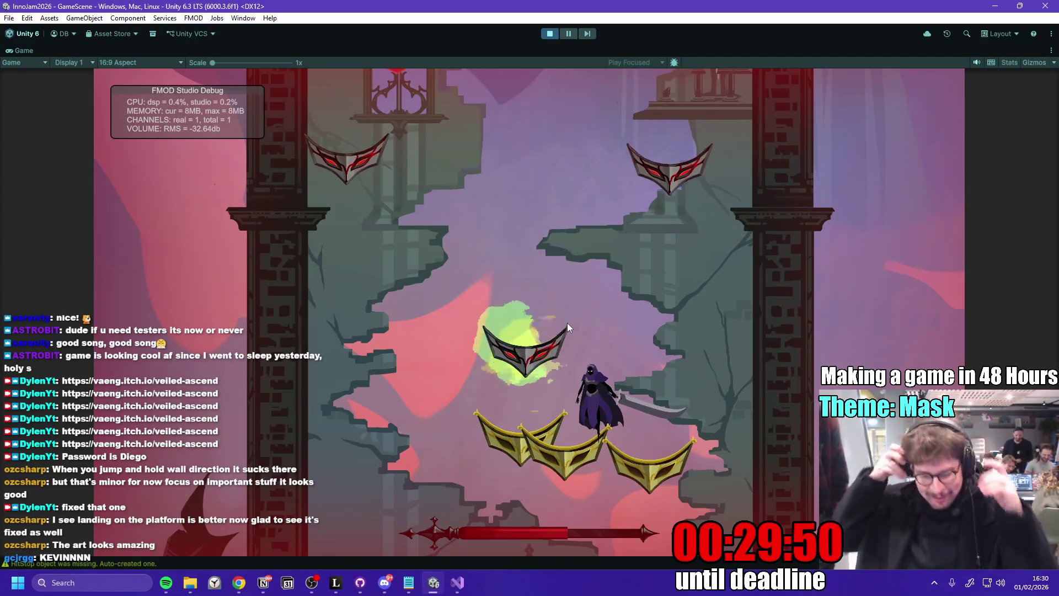
pyautogui.press('space')
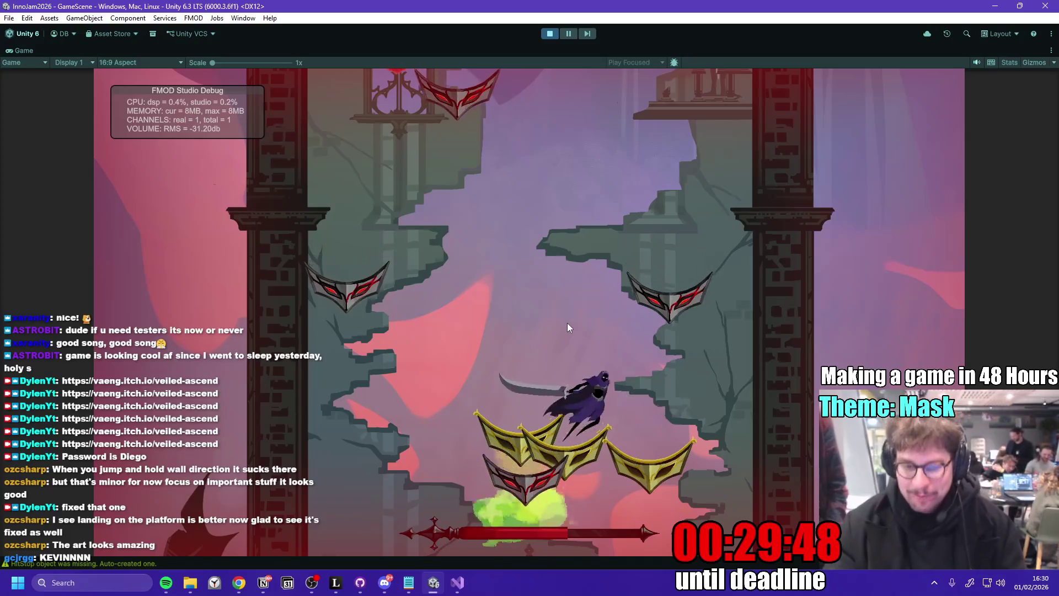
pyautogui.press('space')
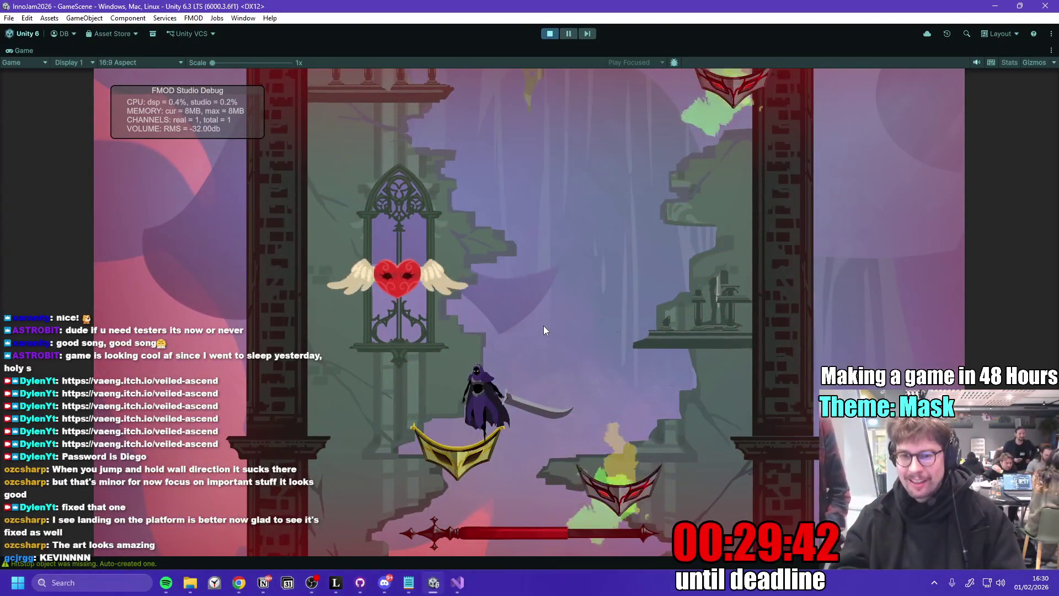
# - Climb from the gold mask into the red section, striking the grey mask along the way
pyautogui.press('a')
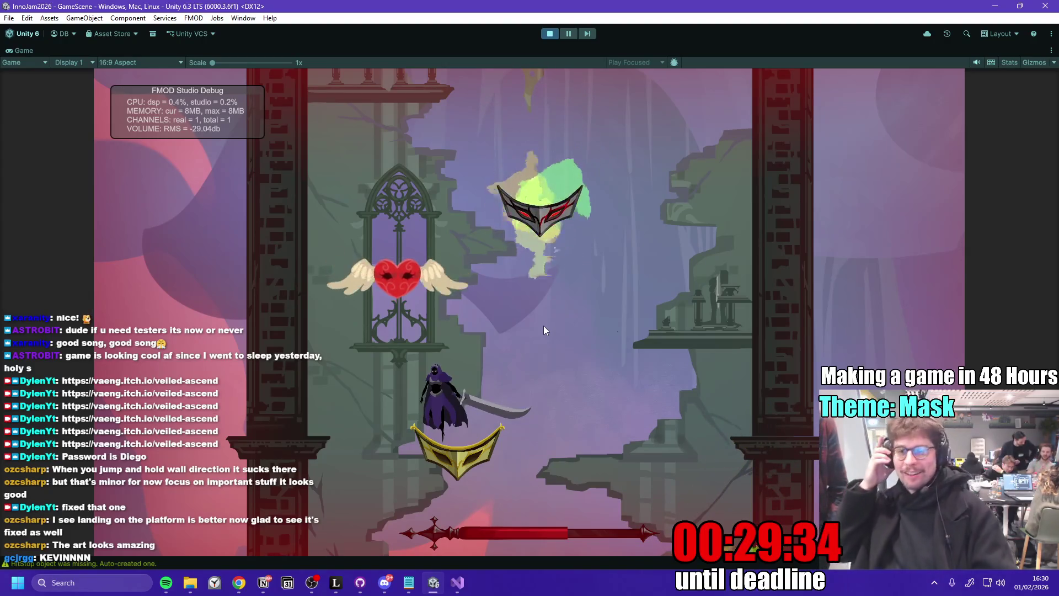
pyautogui.press('space')
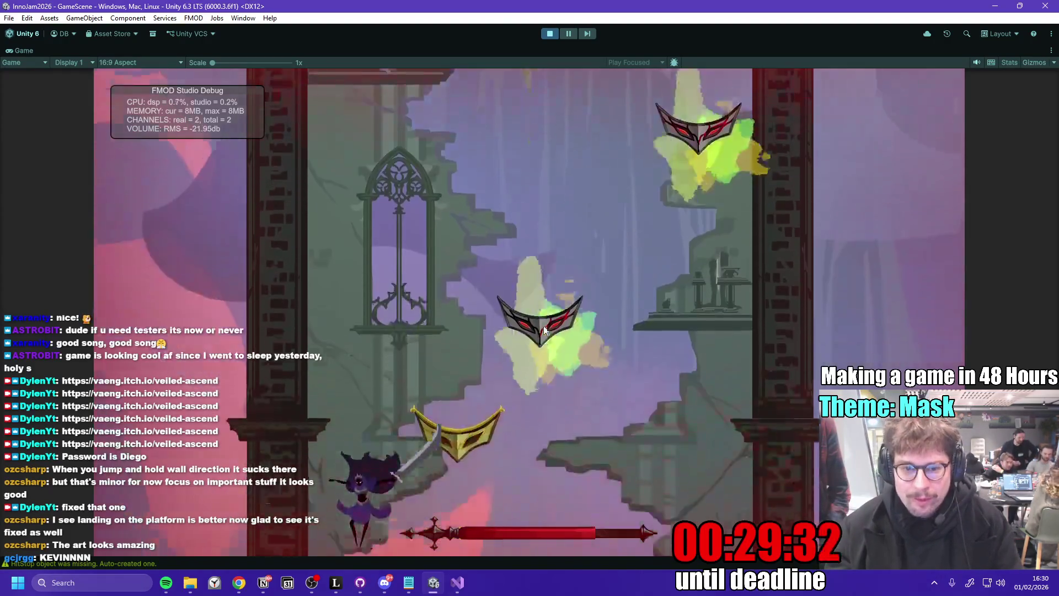
pyautogui.press('space')
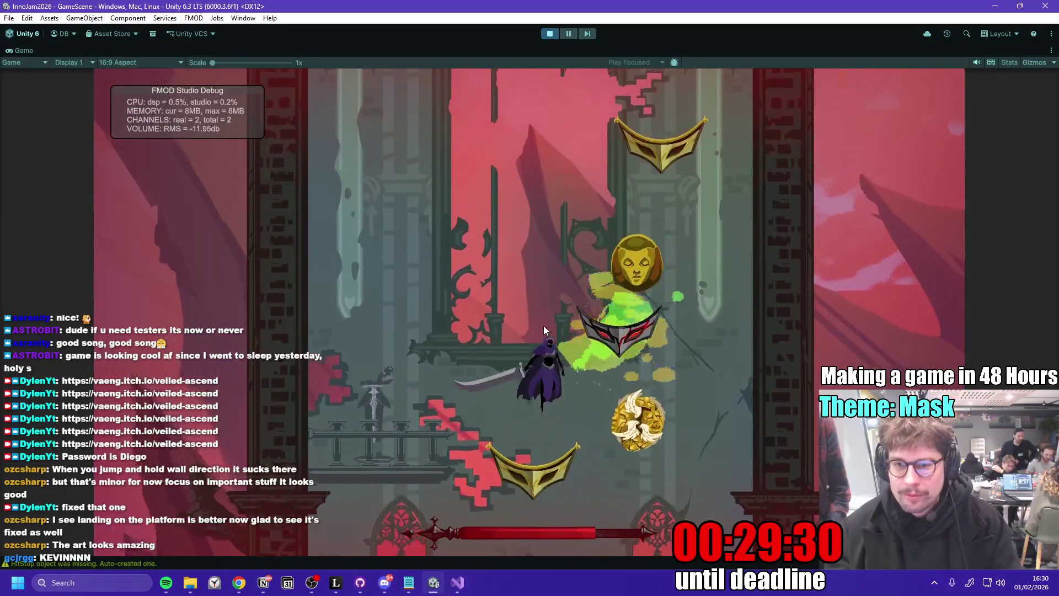
pyautogui.press('space')
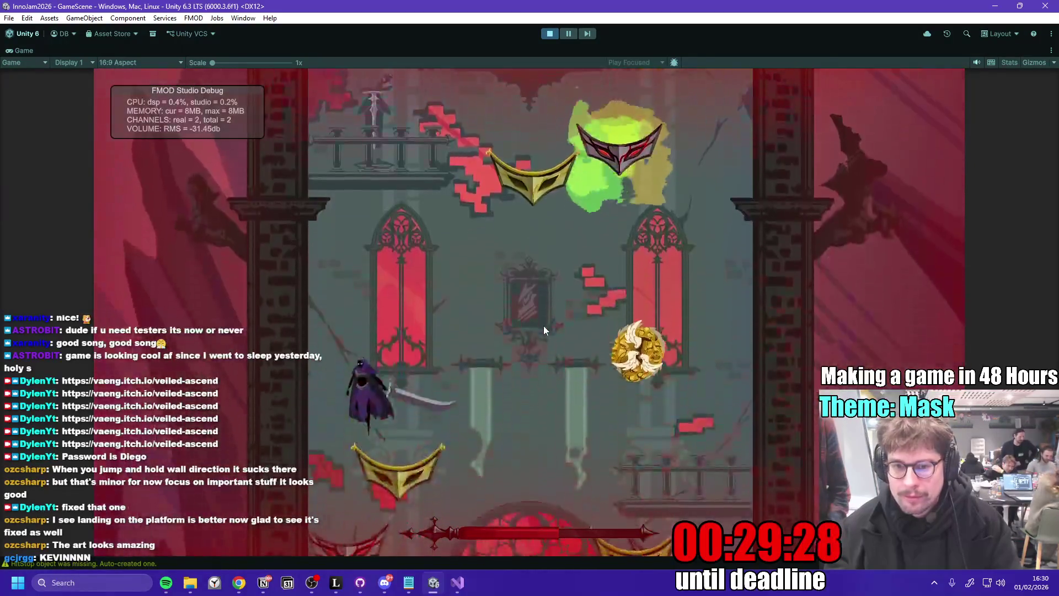
pyautogui.press('space')
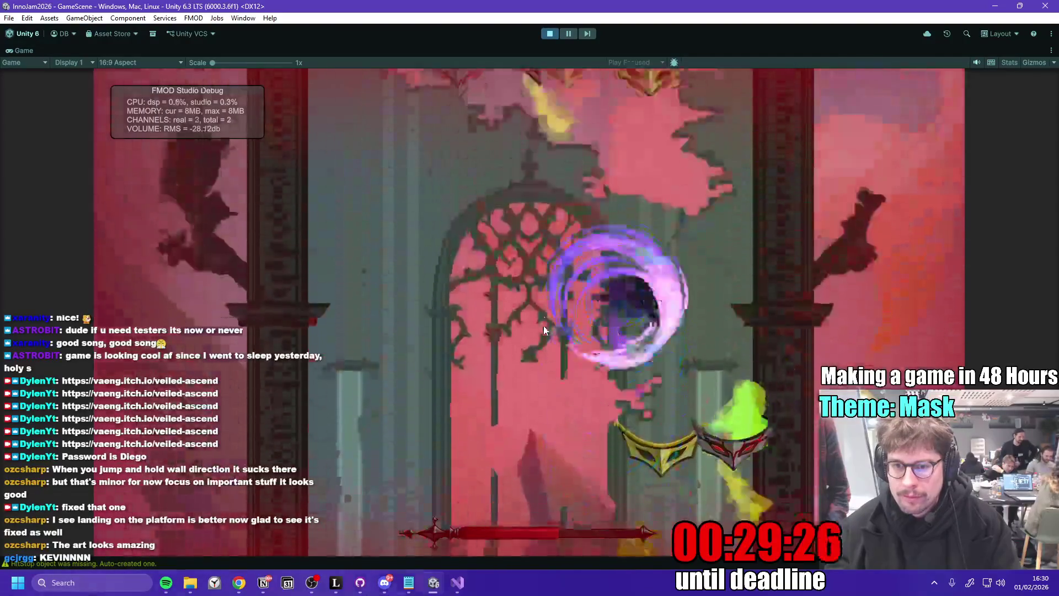
pyautogui.press('space')
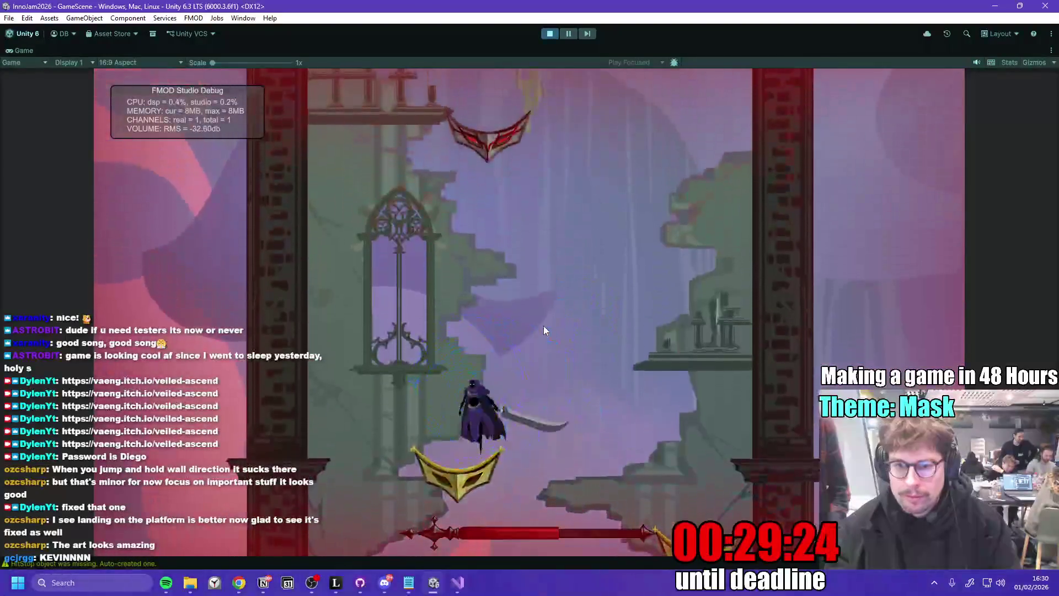
pyautogui.press('space')
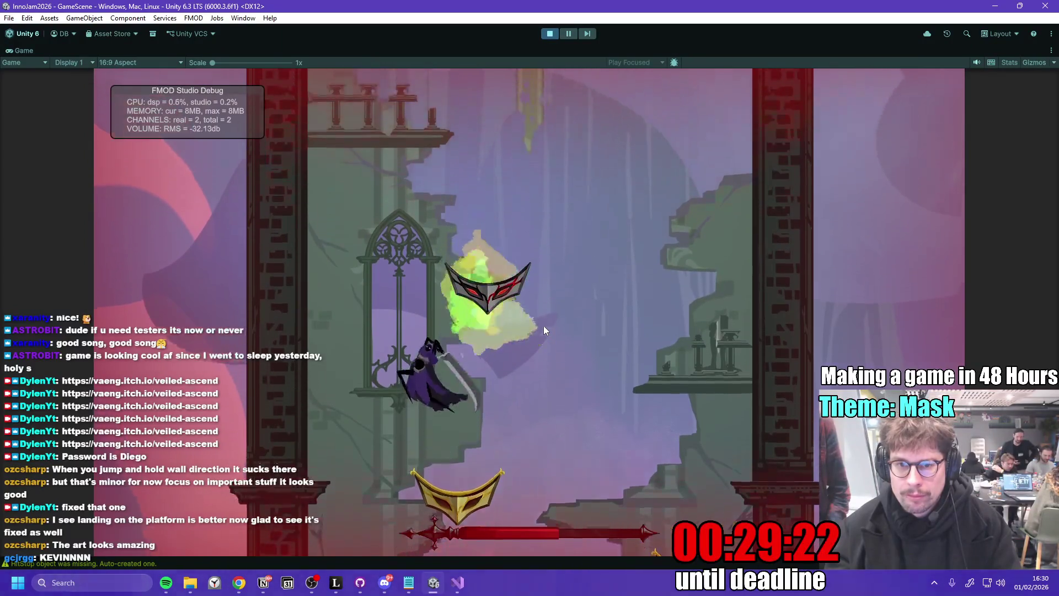
pyautogui.press('a')
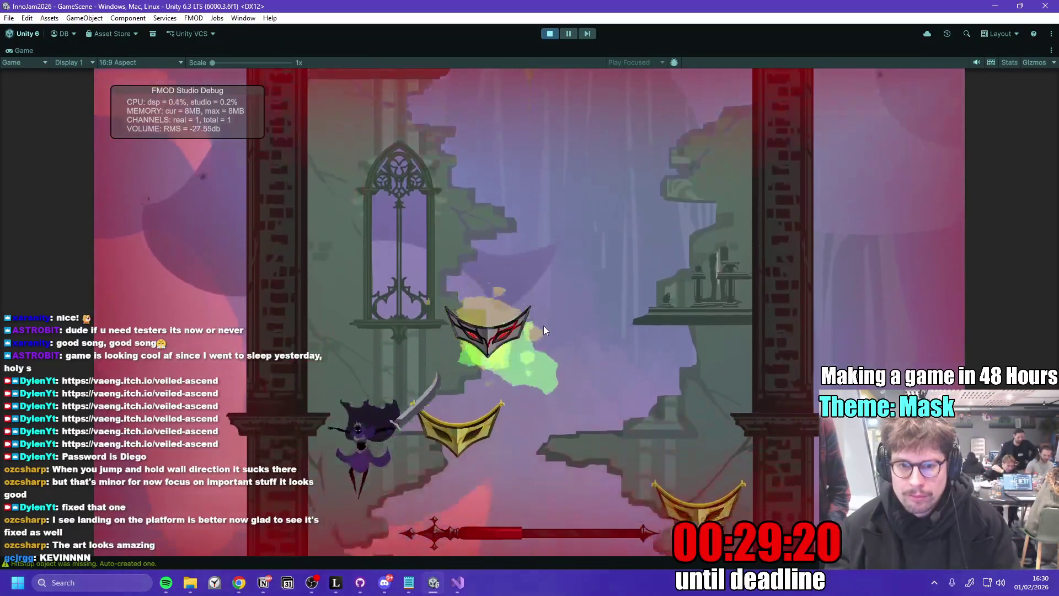
pyautogui.press('space')
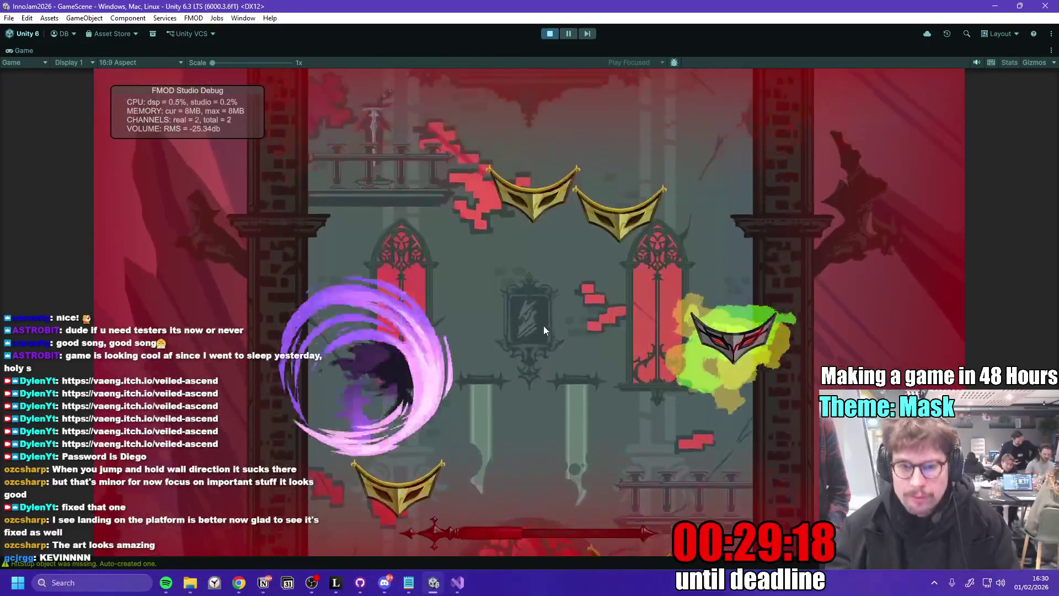
pyautogui.press('space')
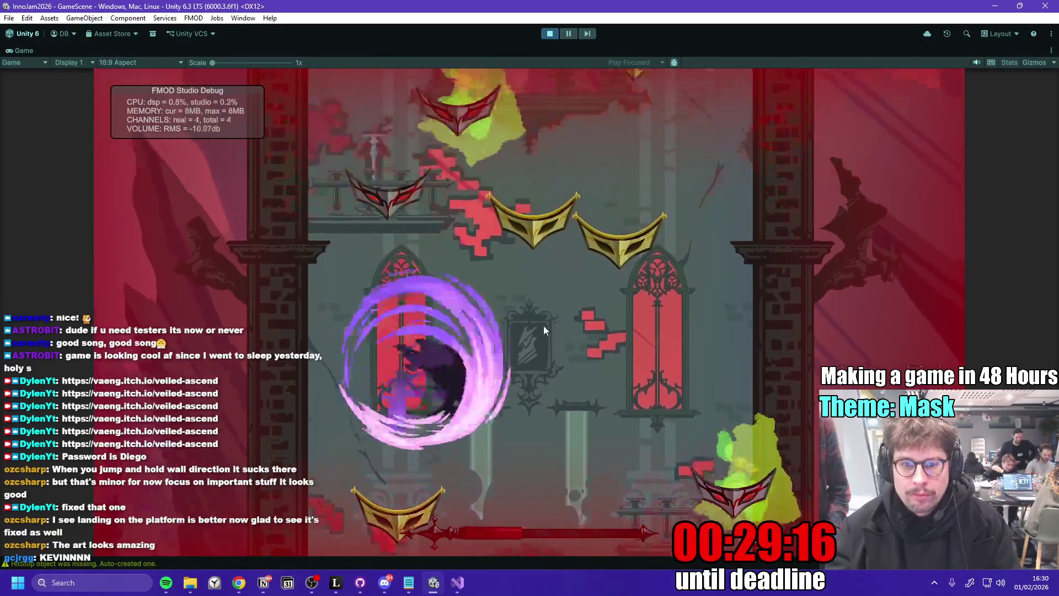
pyautogui.press('space')
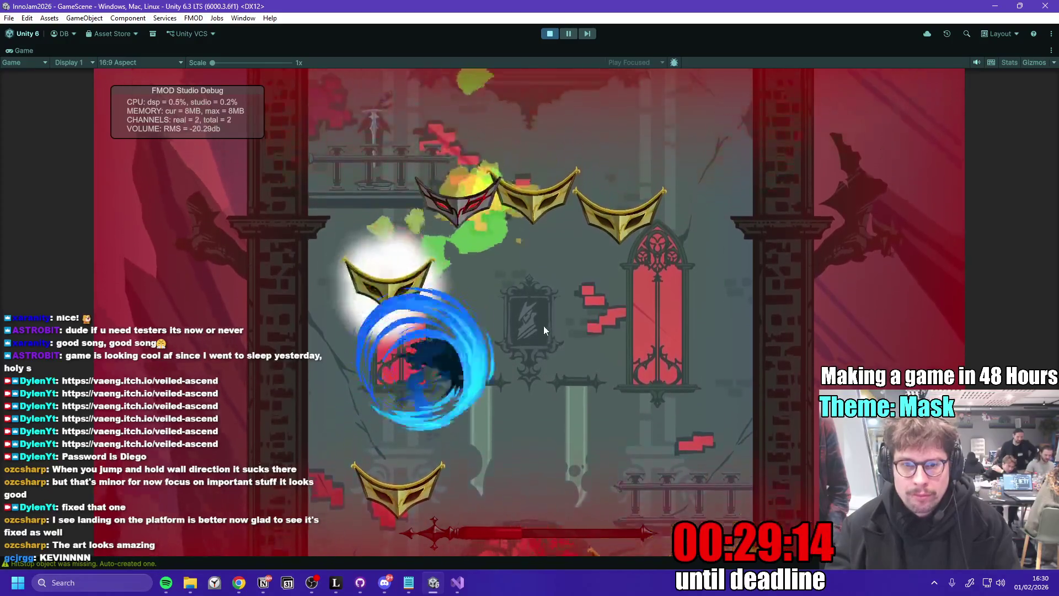
pyautogui.press('space')
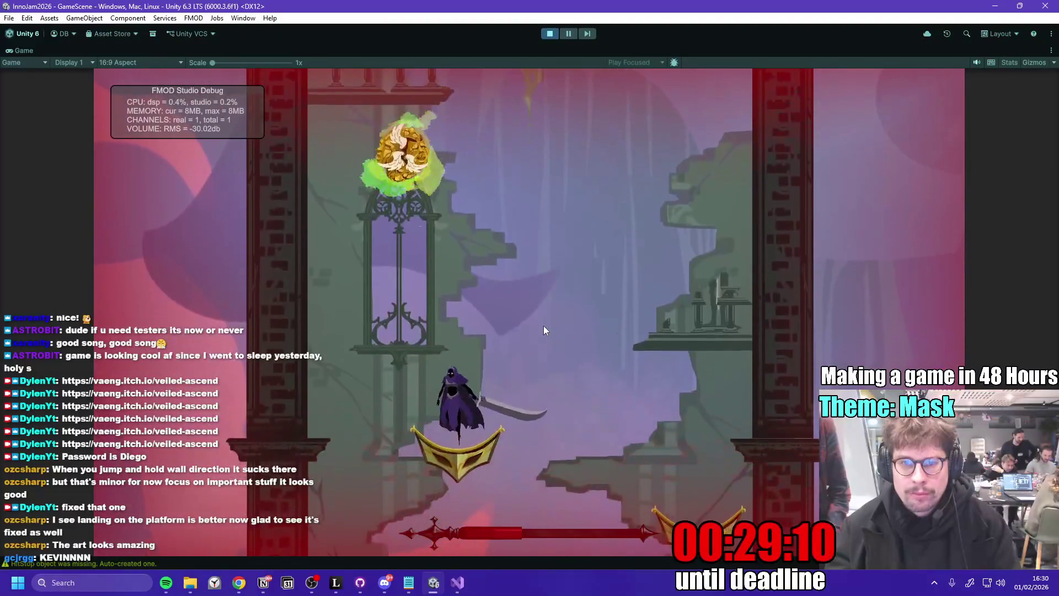
pyautogui.press('space')
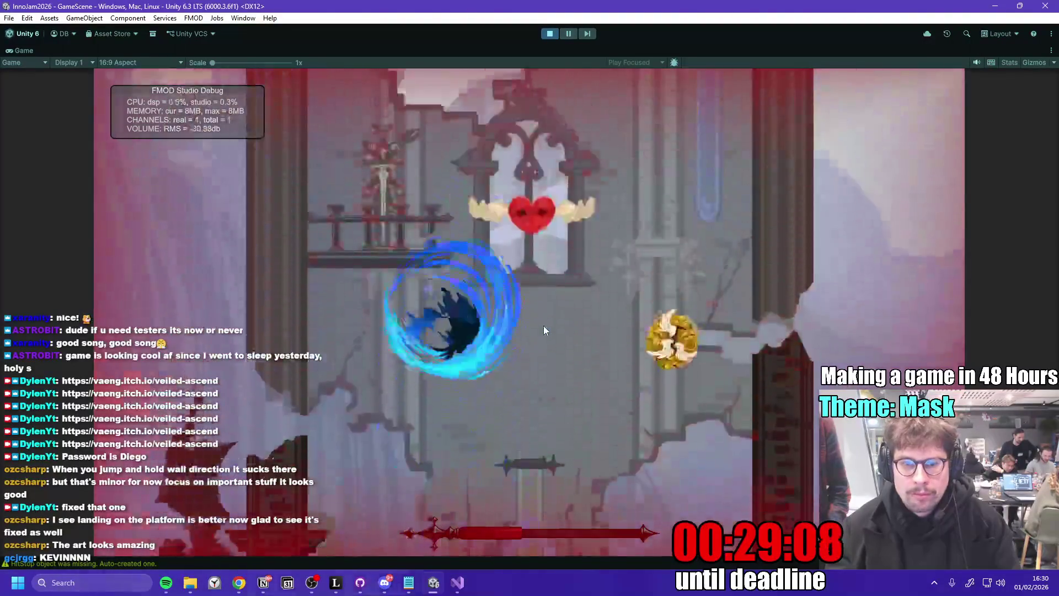
pyautogui.press('space')
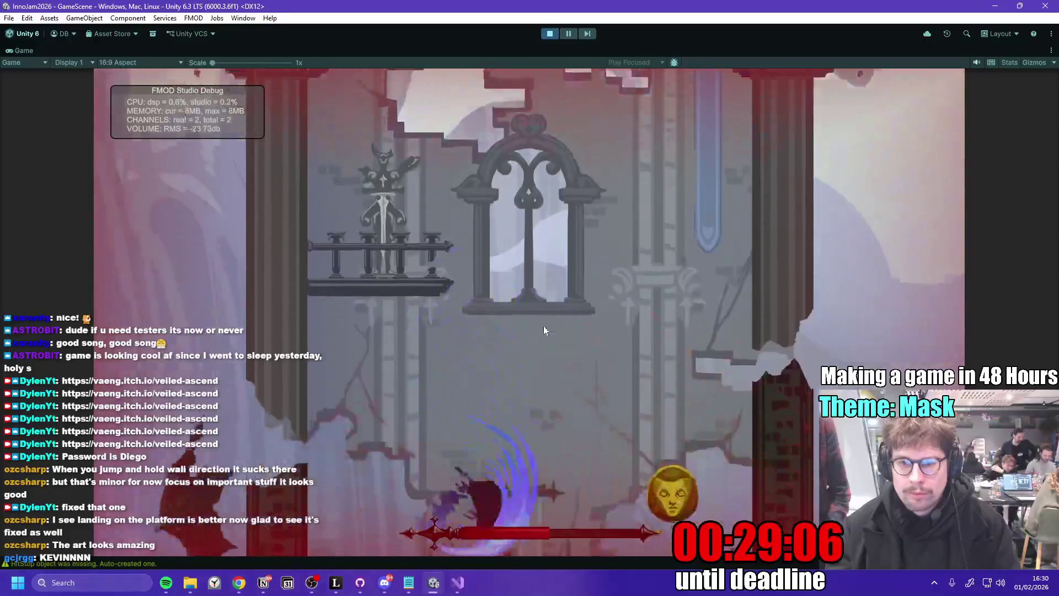
pyautogui.press('space')
pyautogui.press('space')
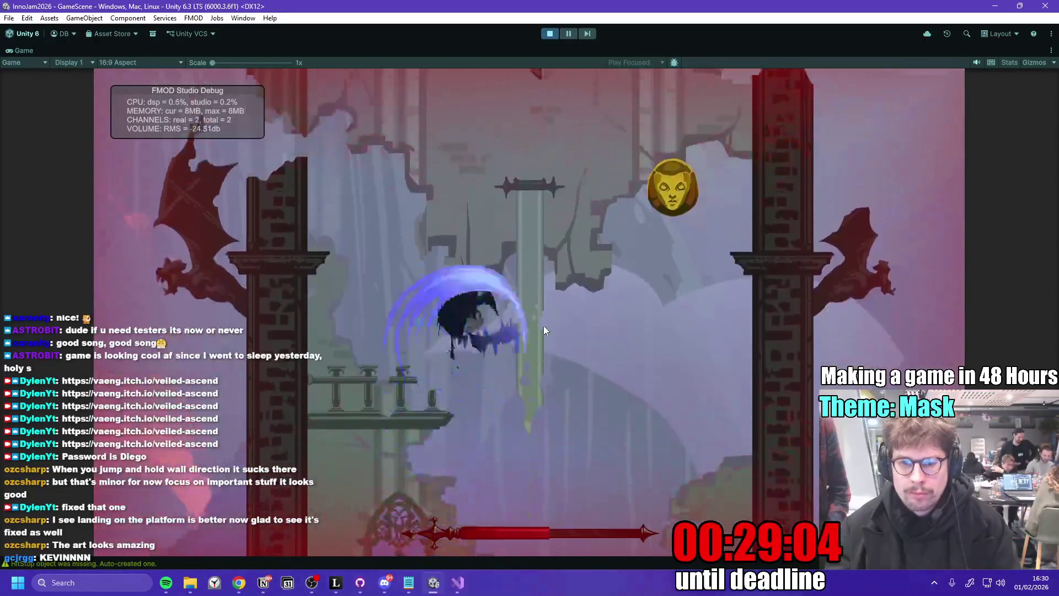
pyautogui.press('space')
pyautogui.press('space')
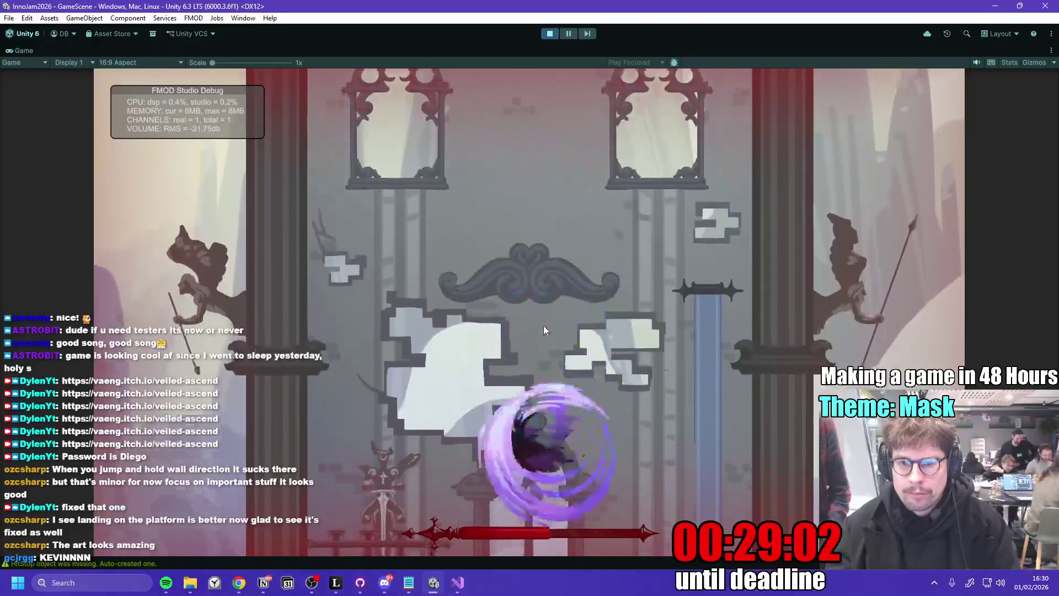
pyautogui.press('space')
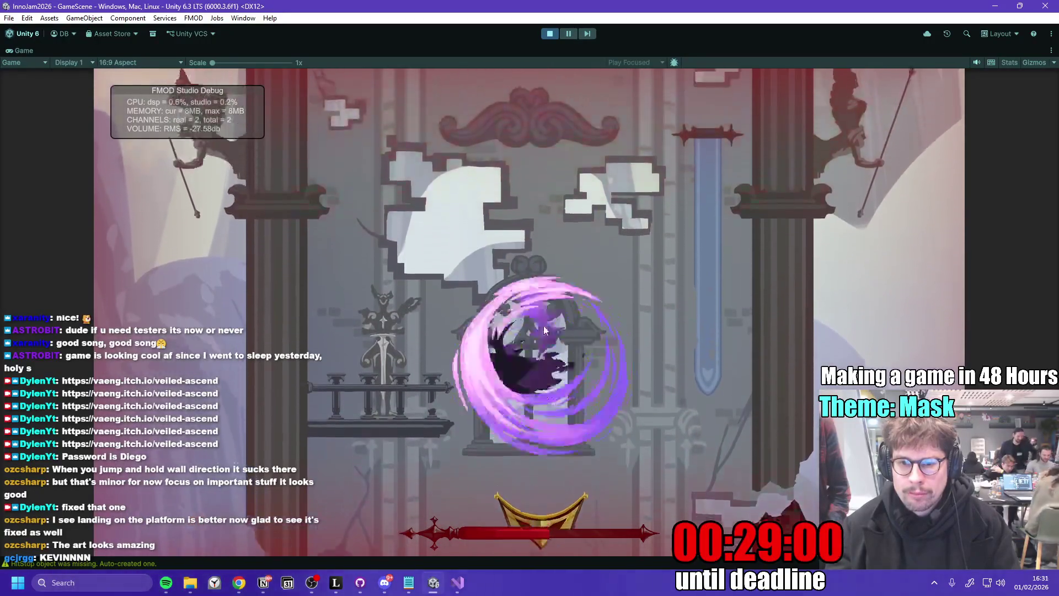
# - Reach the gold mask platforms, hit the red mask, and jump toward the dark red enemy
pyautogui.press('a')
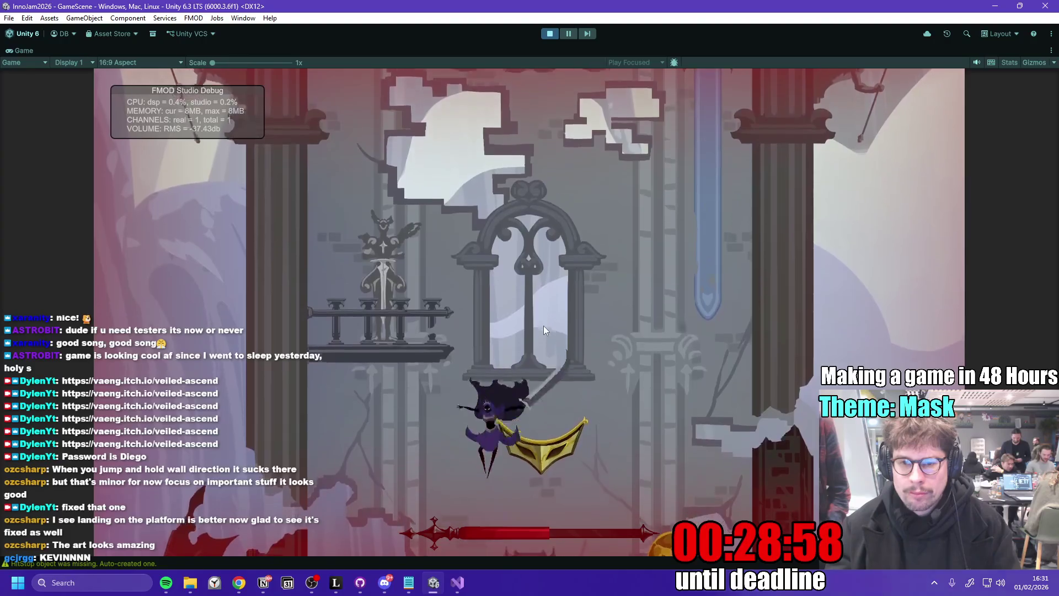
pyautogui.press('space')
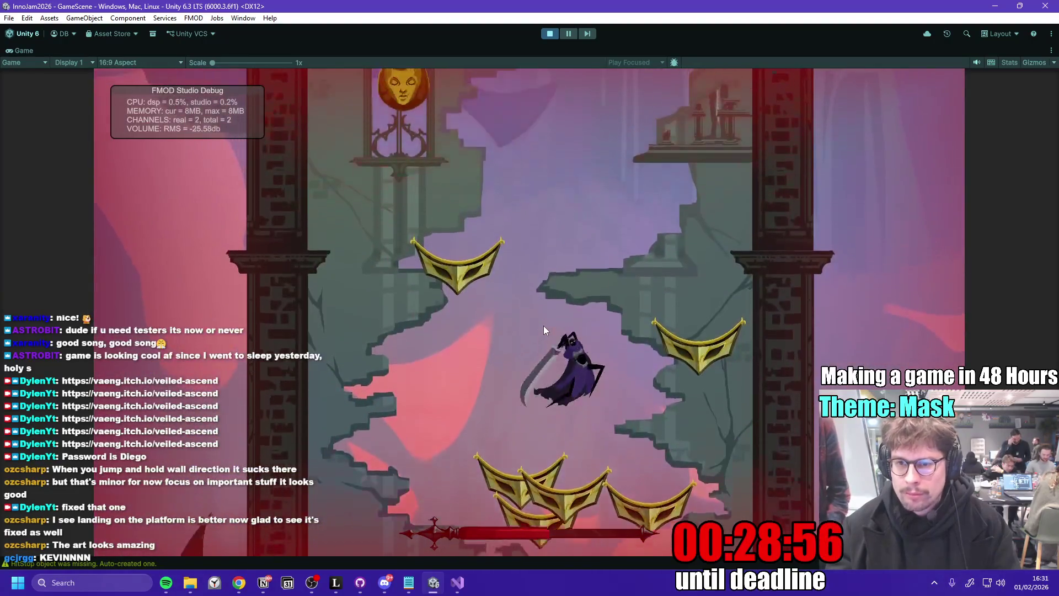
pyautogui.press('d')
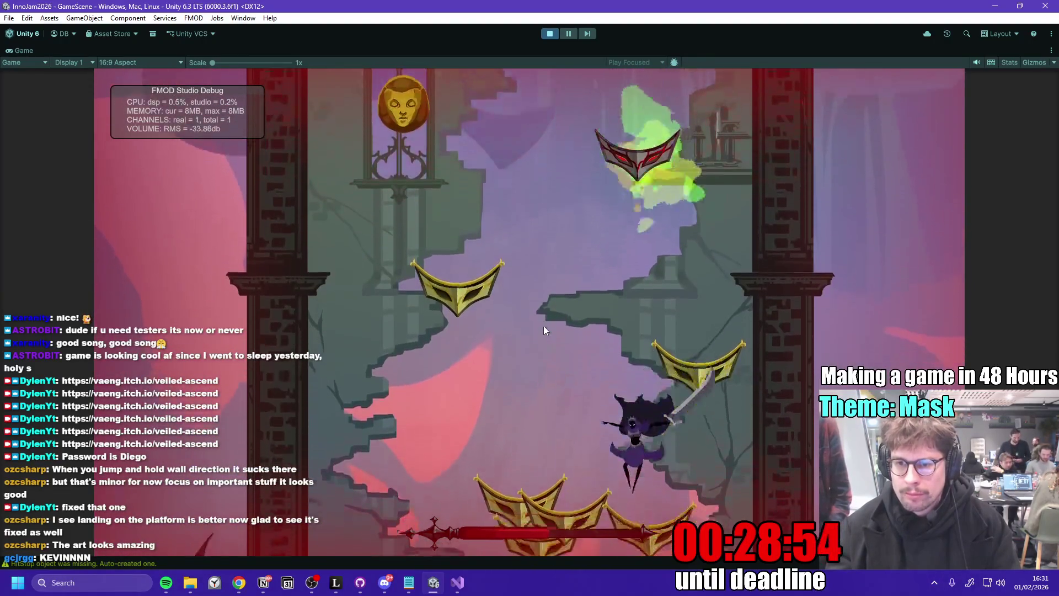
pyautogui.press('space')
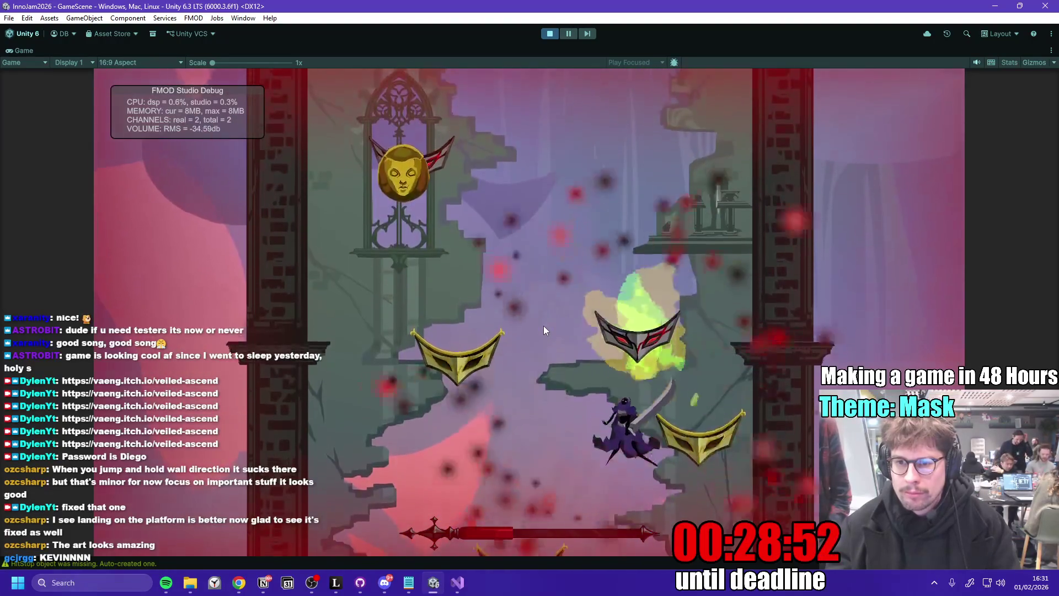
pyautogui.press('space')
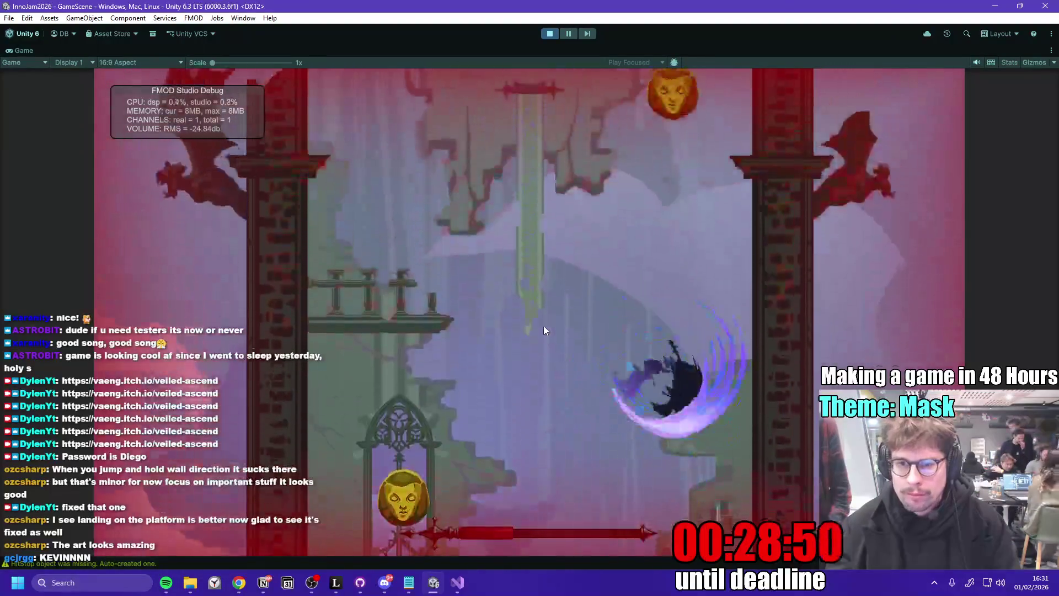
pyautogui.press('a')
pyautogui.press('space')
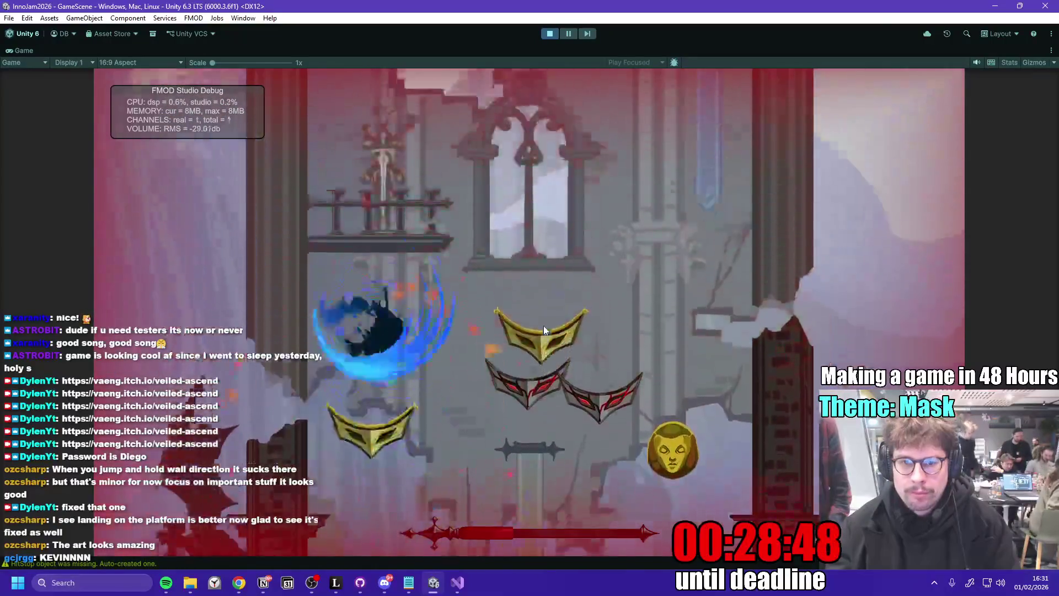
pyautogui.press('d')
pyautogui.press('space')
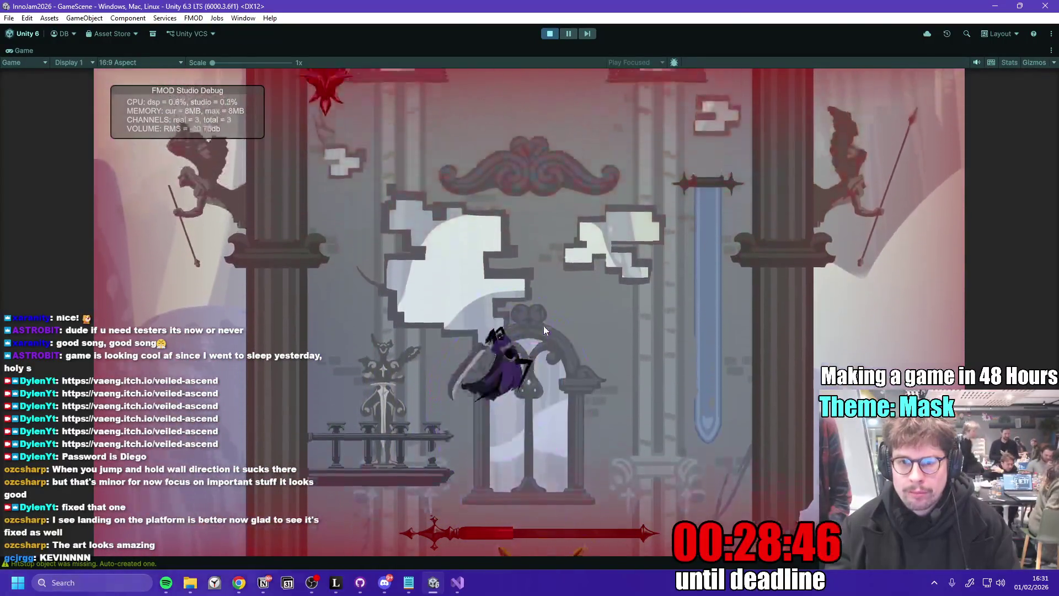
pyautogui.press('d')
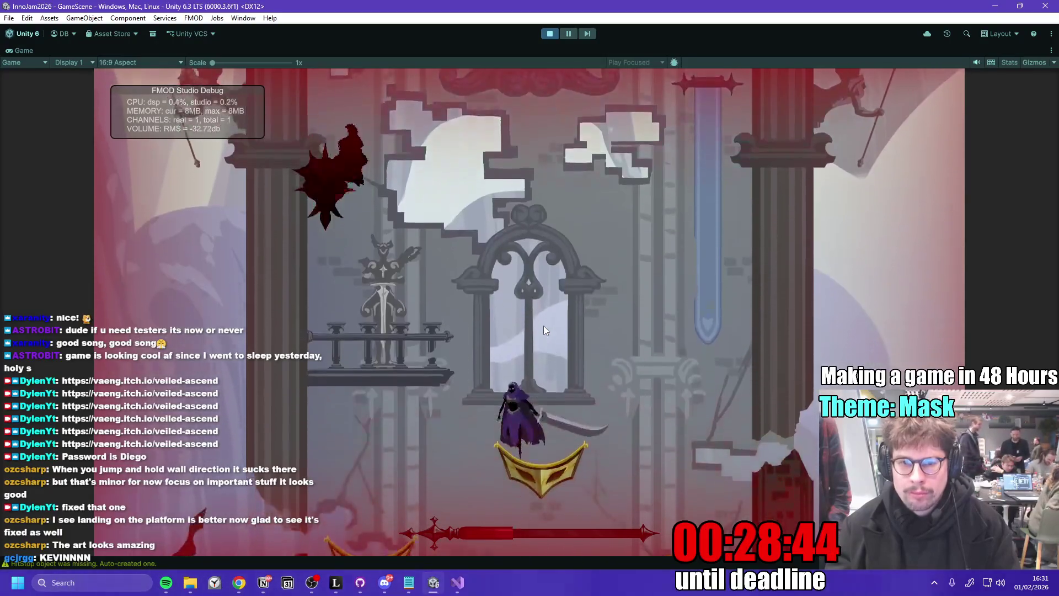
pyautogui.press('space')
pyautogui.press('a')
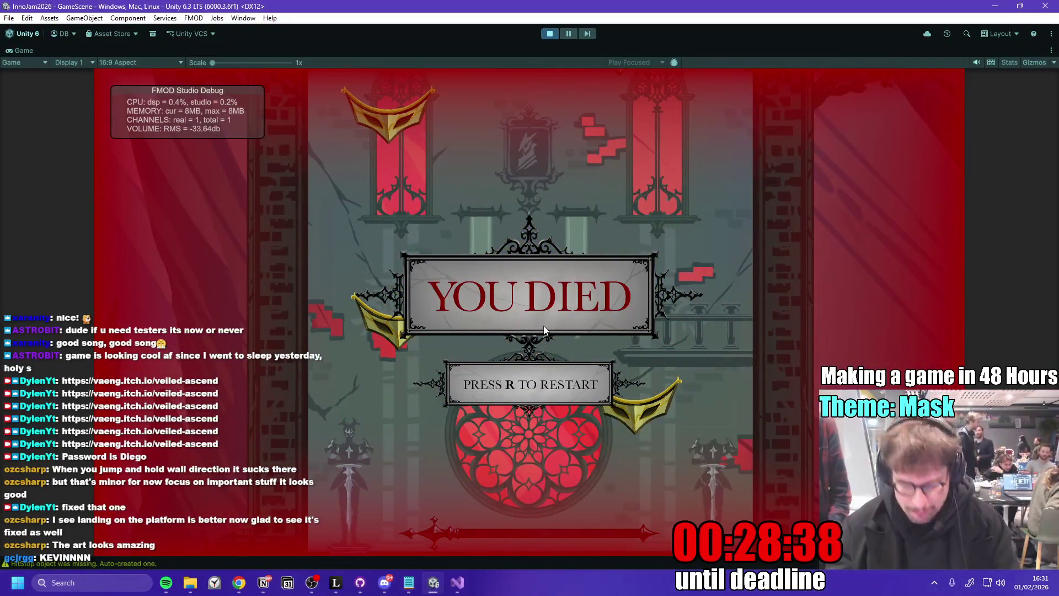
# - Restart the level with R and wall-jump up past the right mask platforms
pyautogui.press('r')
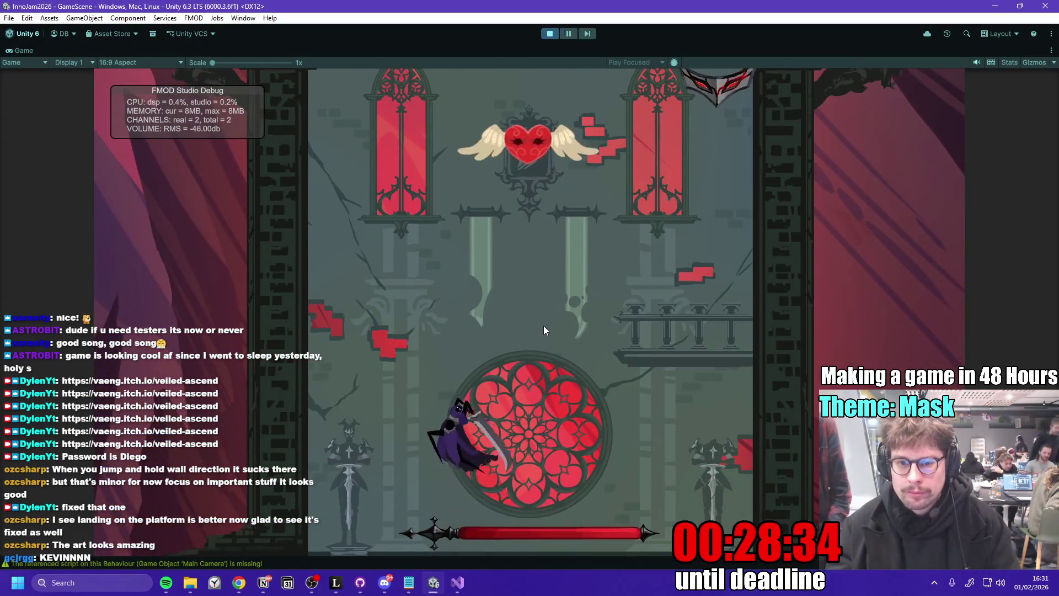
pyautogui.press('space')
pyautogui.press('space')
pyautogui.press('space')
pyautogui.press('space')
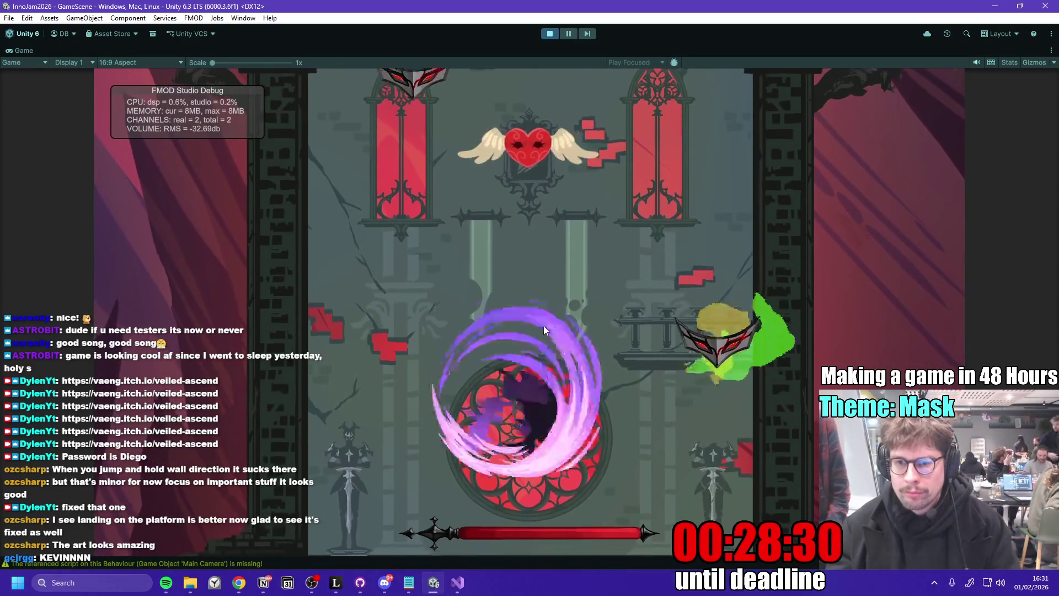
pyautogui.press('space')
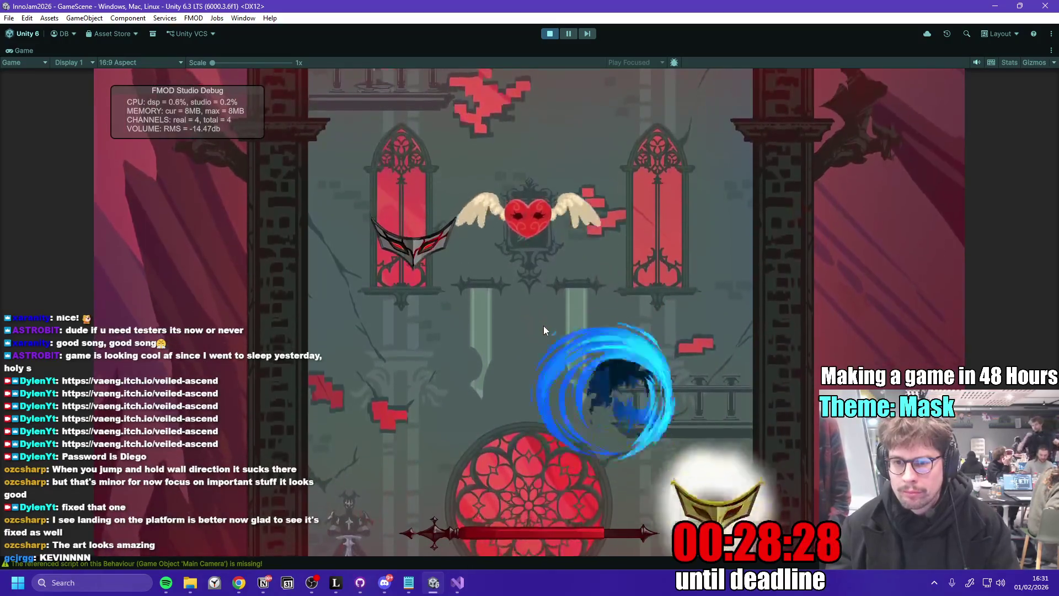
pyautogui.press('space')
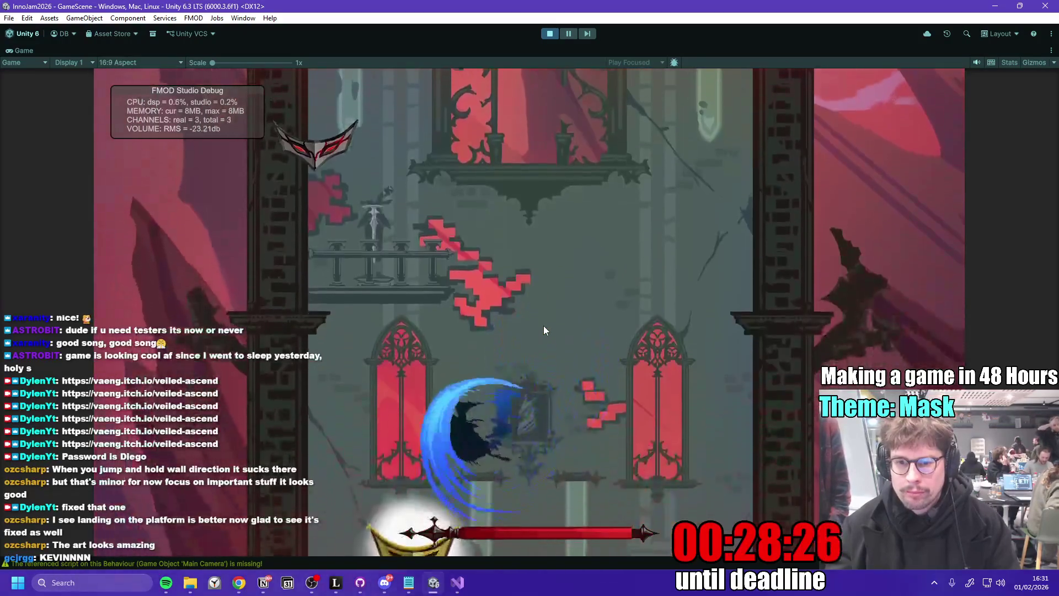
pyautogui.press('space')
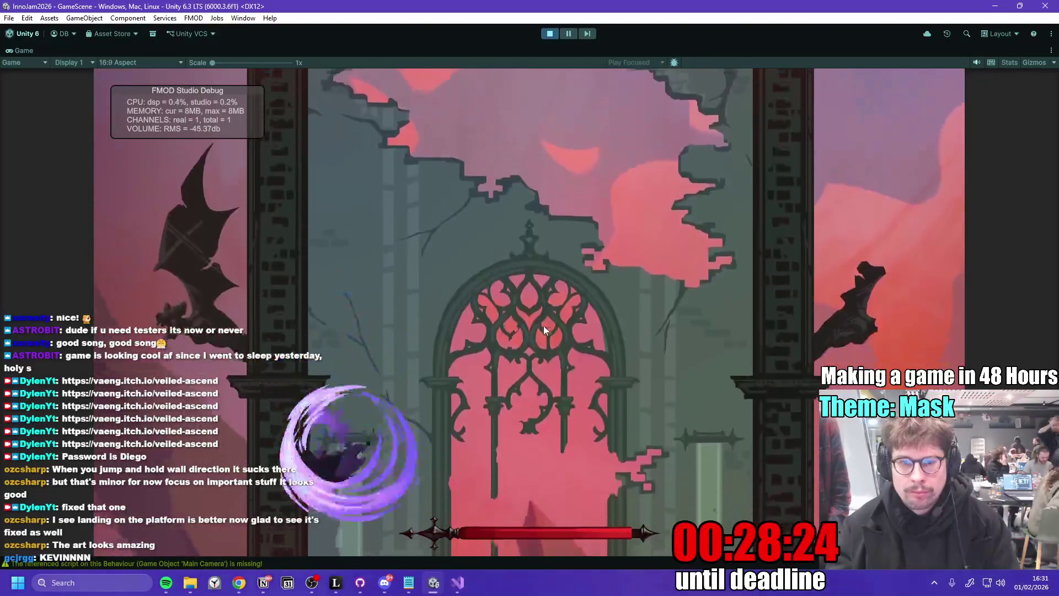
pyautogui.press('space')
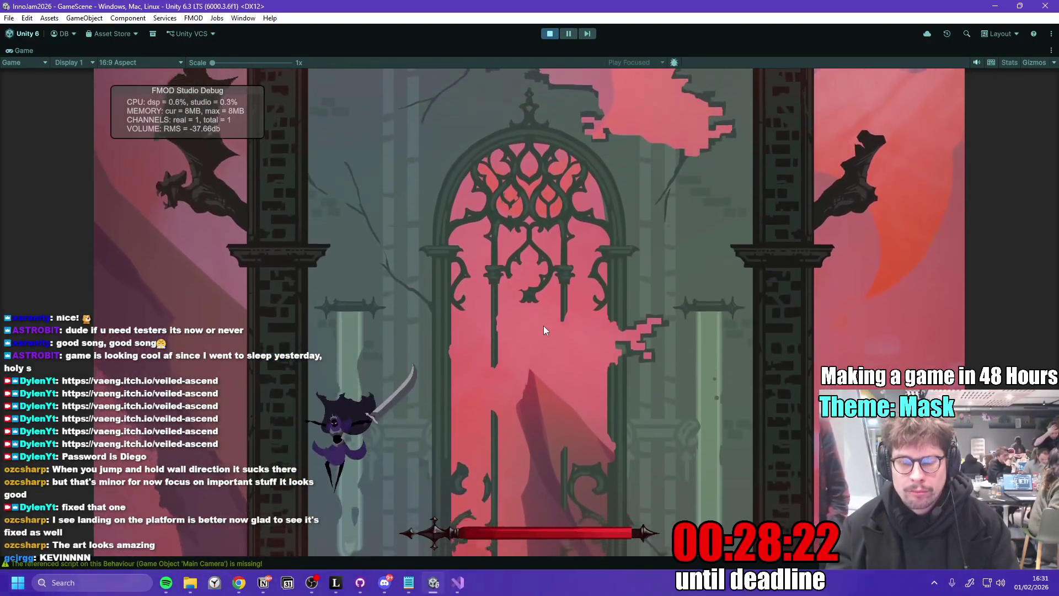
pyautogui.press('space')
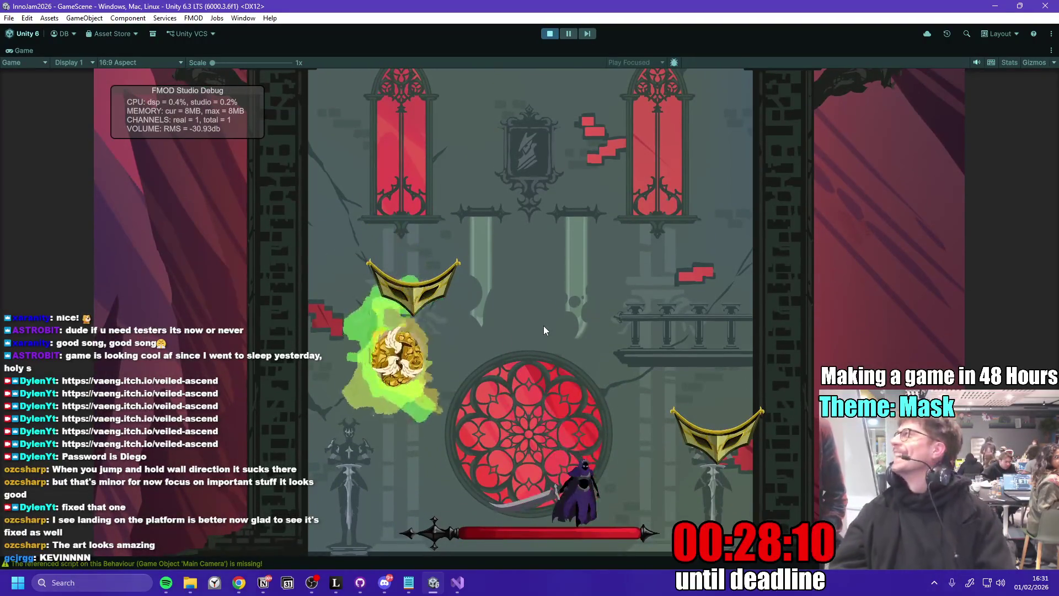
pyautogui.press('space')
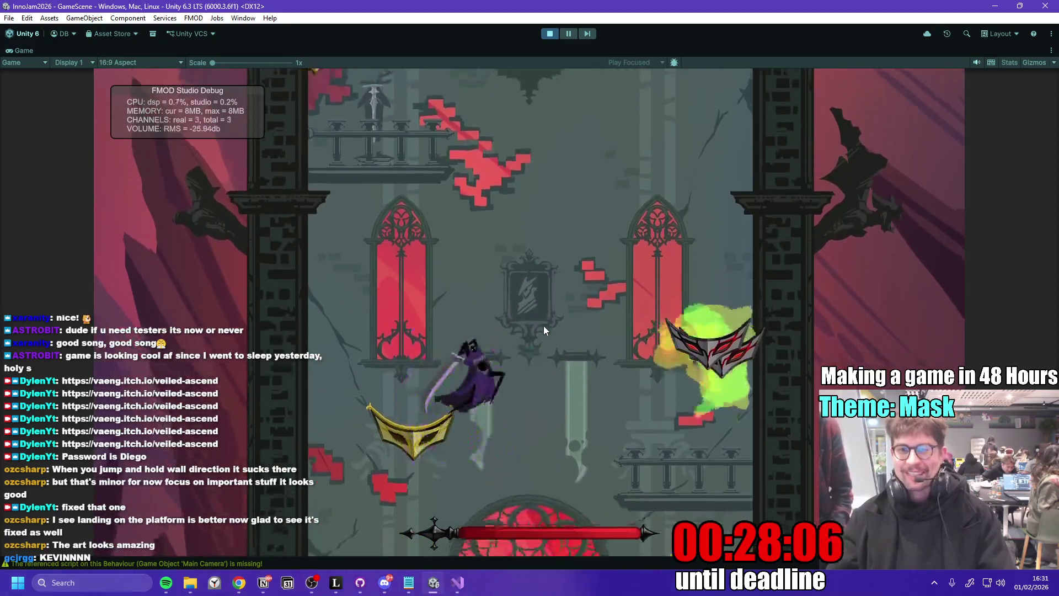
pyautogui.press('space')
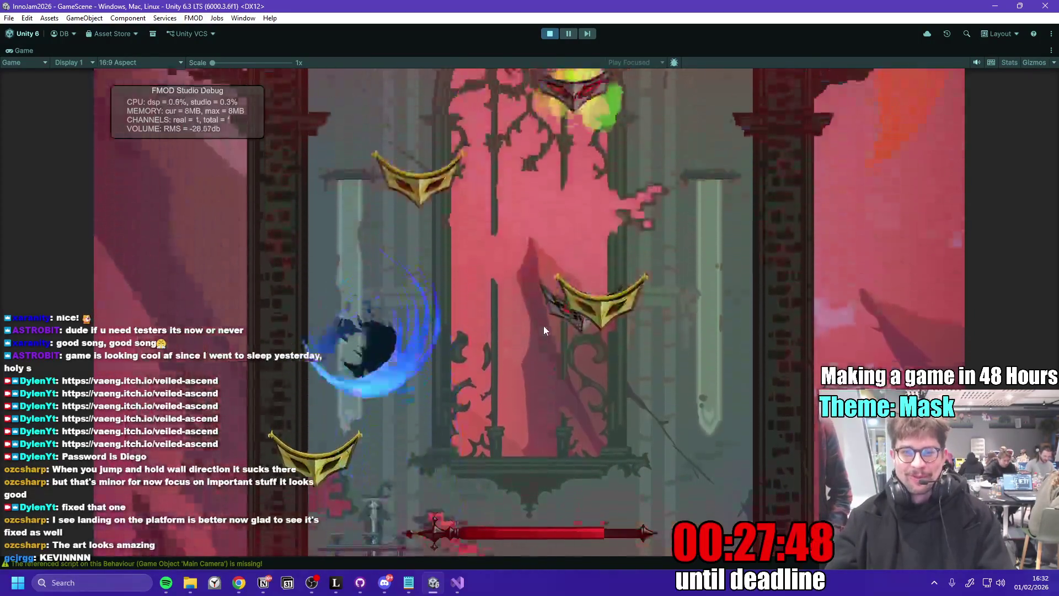
# - Burst the red masks and climb through the arched-window area up through the golden mask
pyautogui.press('space')
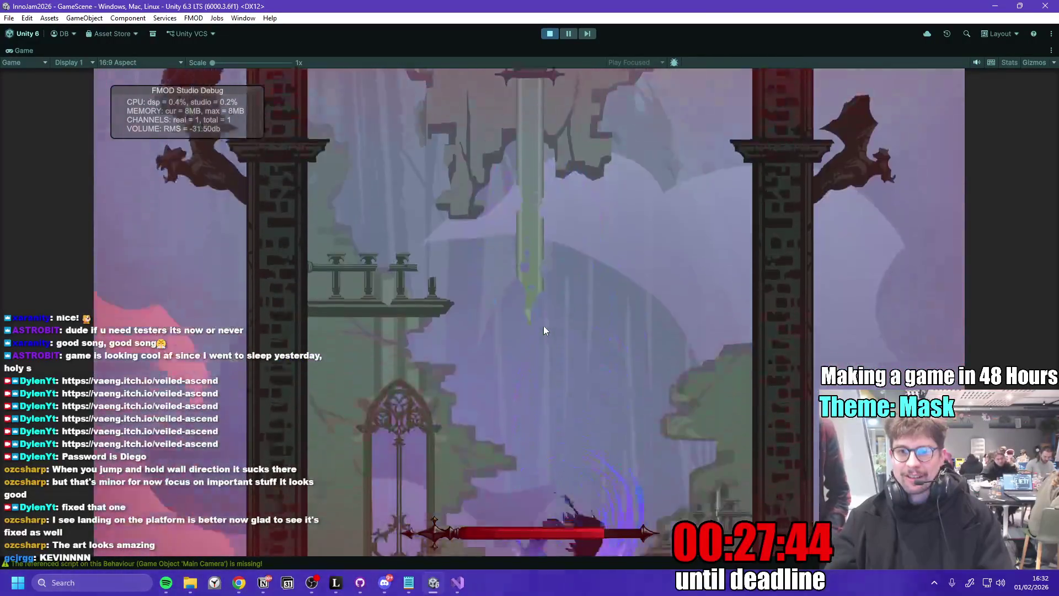
pyautogui.press('space')
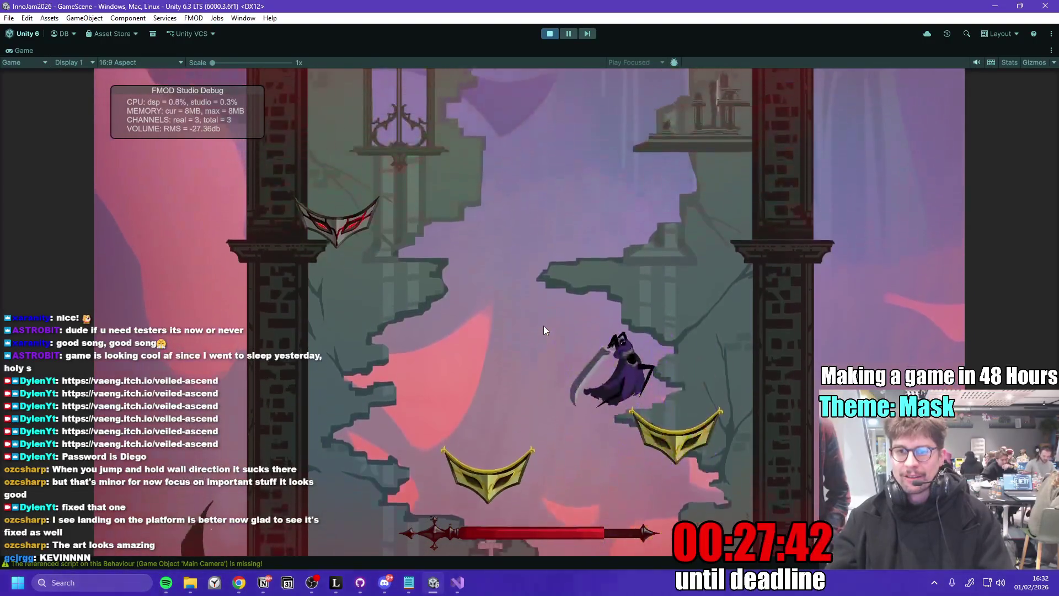
pyautogui.press('a')
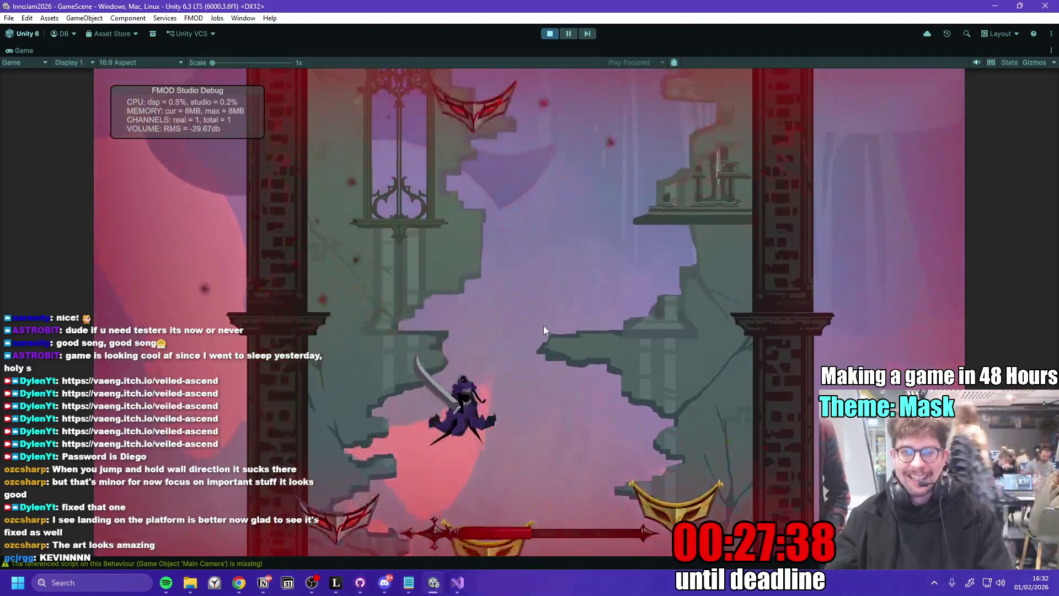
pyautogui.press('space')
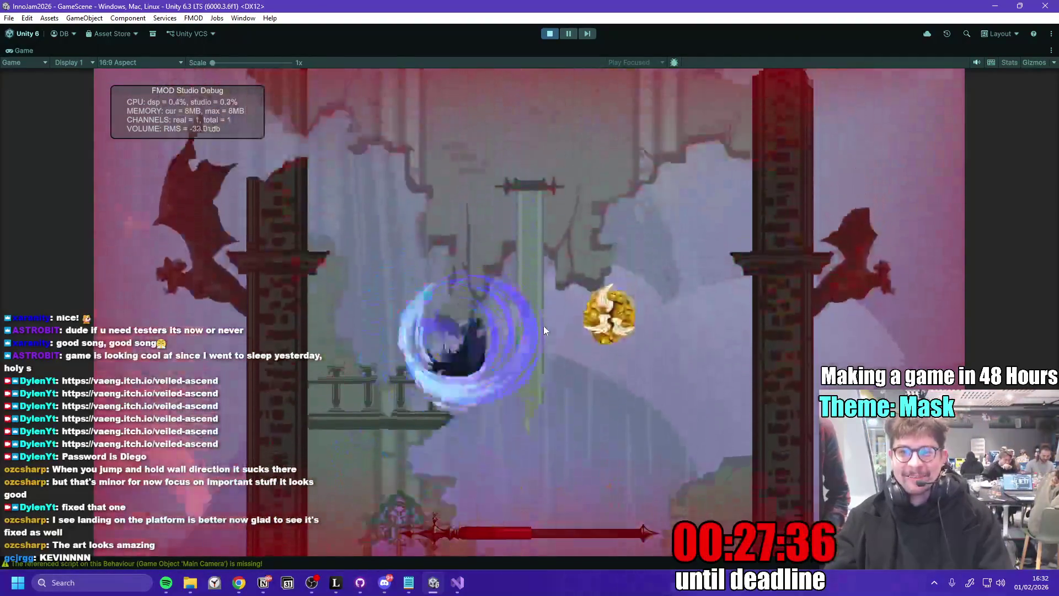
pyautogui.press('space')
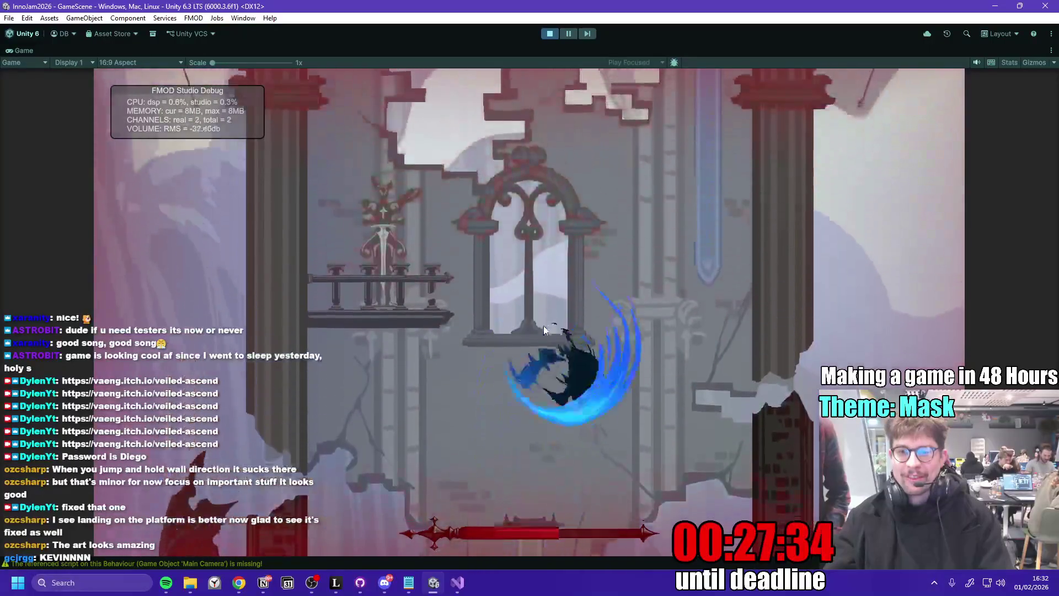
pyautogui.press('d')
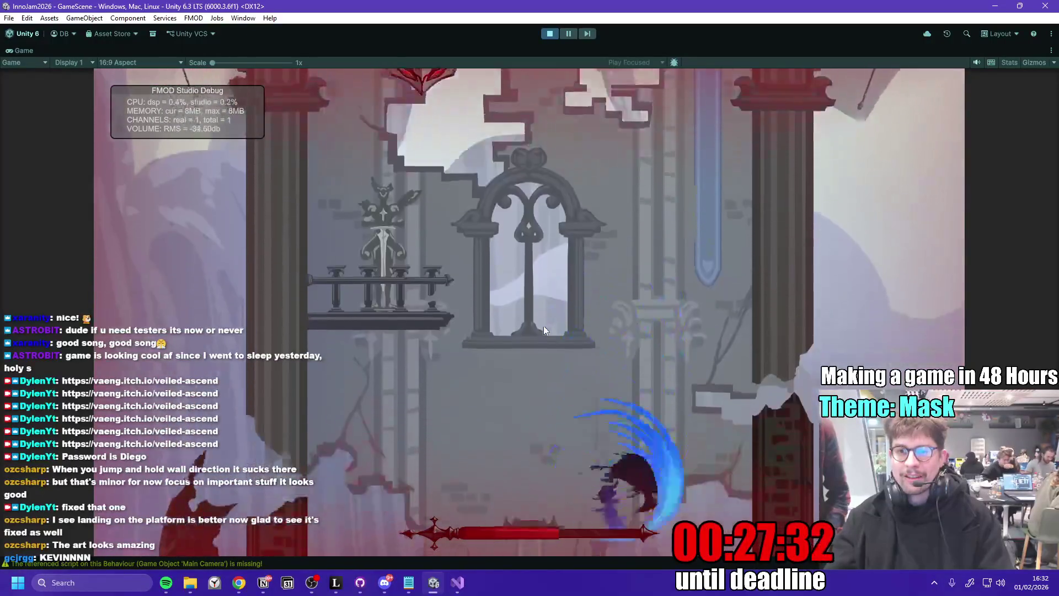
pyautogui.press('space')
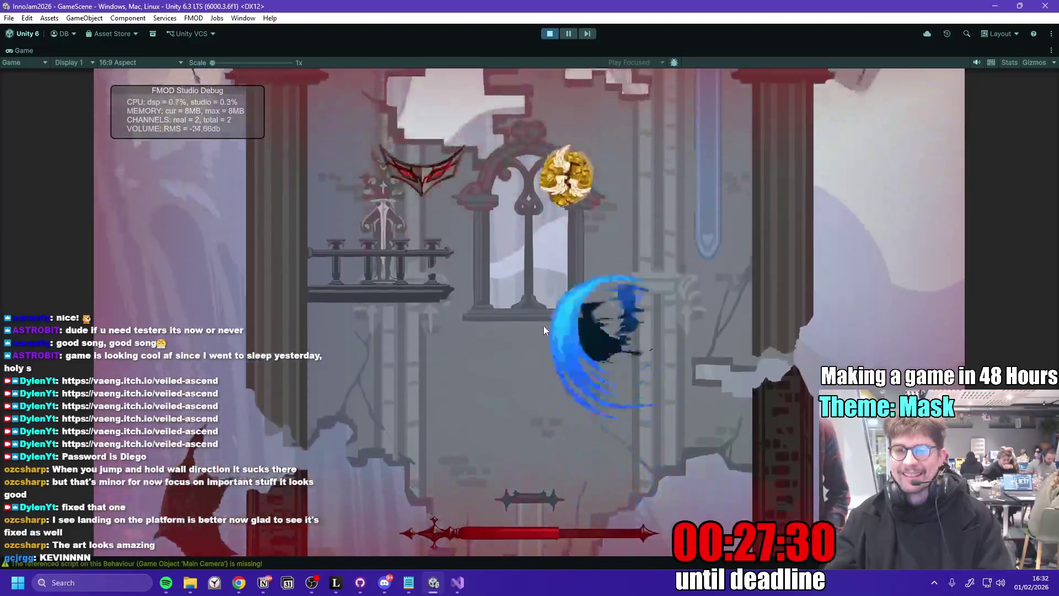
pyautogui.press('space')
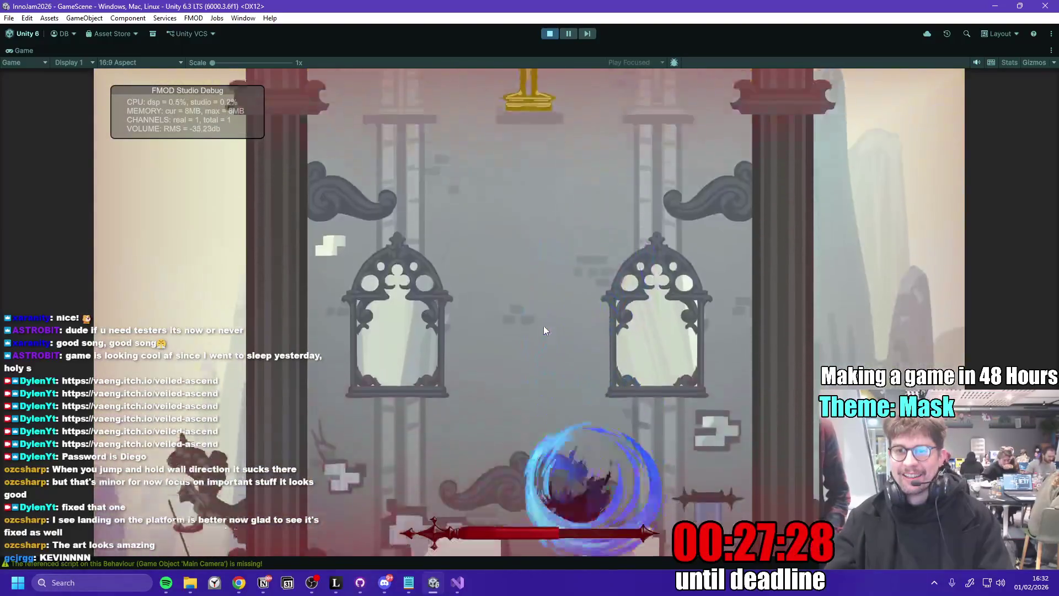
pyautogui.press('space')
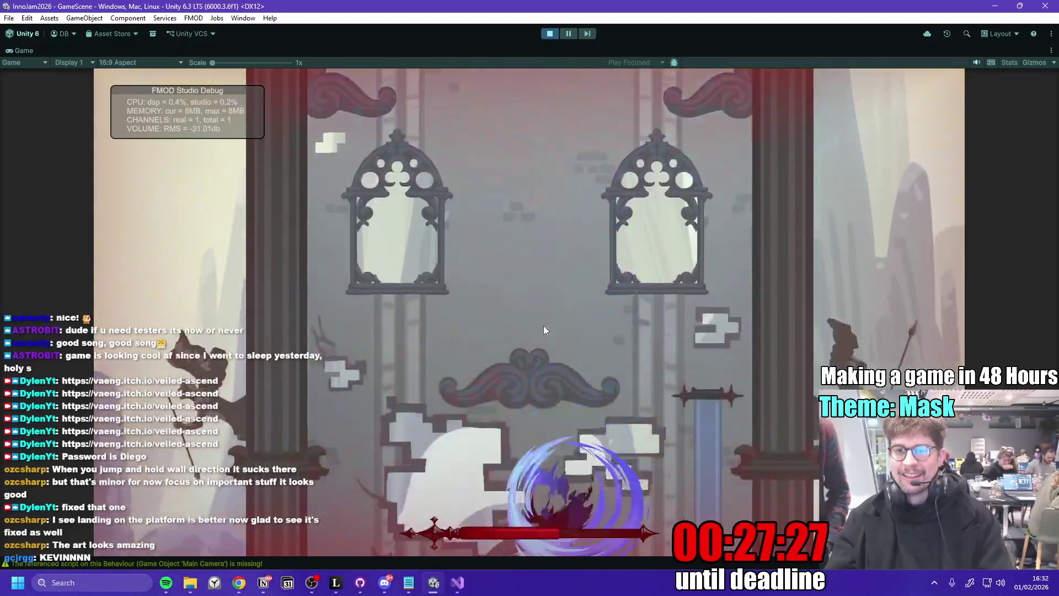
pyautogui.press('space')
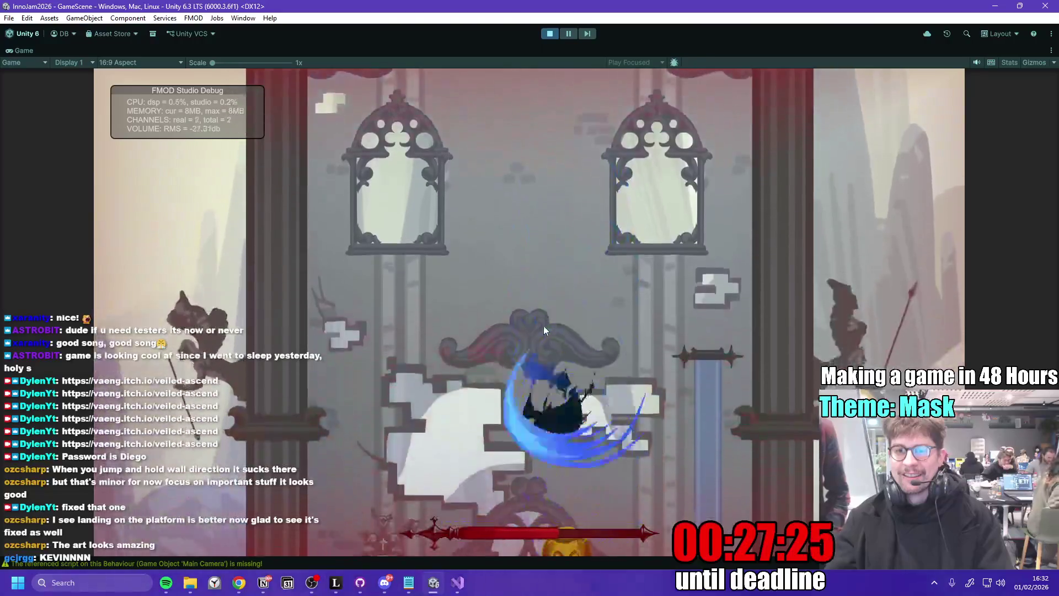
pyautogui.press('space')
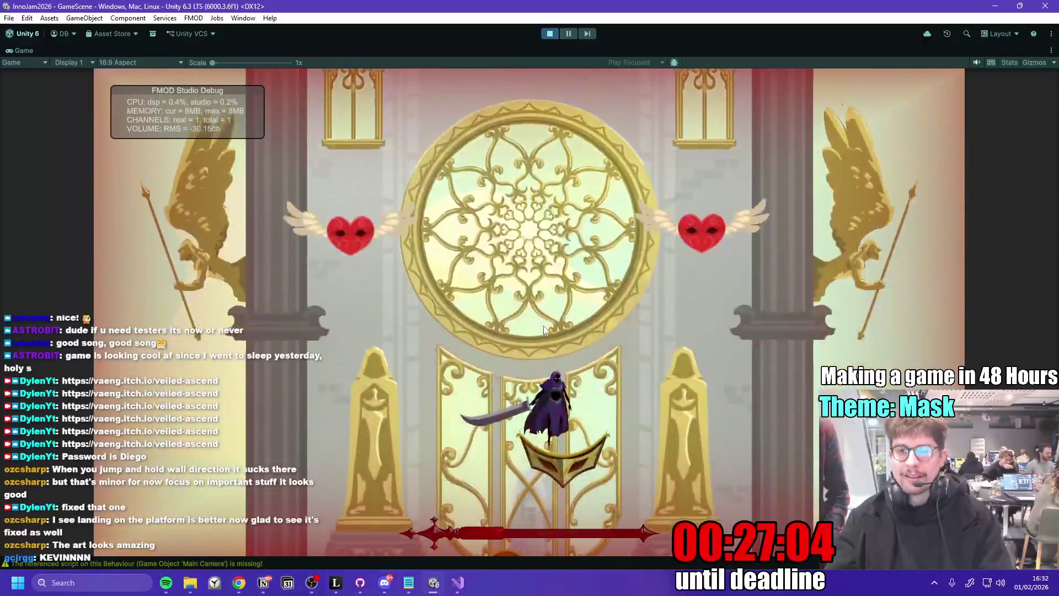
# - Finish the climb to the YOU ASCENDED ending, then restart the level with R
pyautogui.press('space')
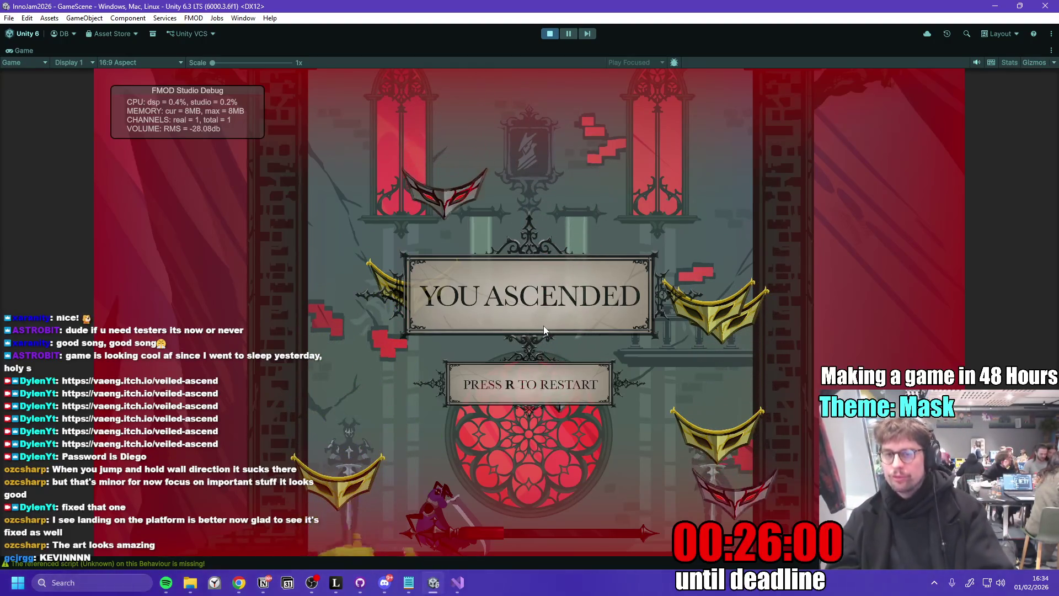
pyautogui.press('r')
pyautogui.press('space')
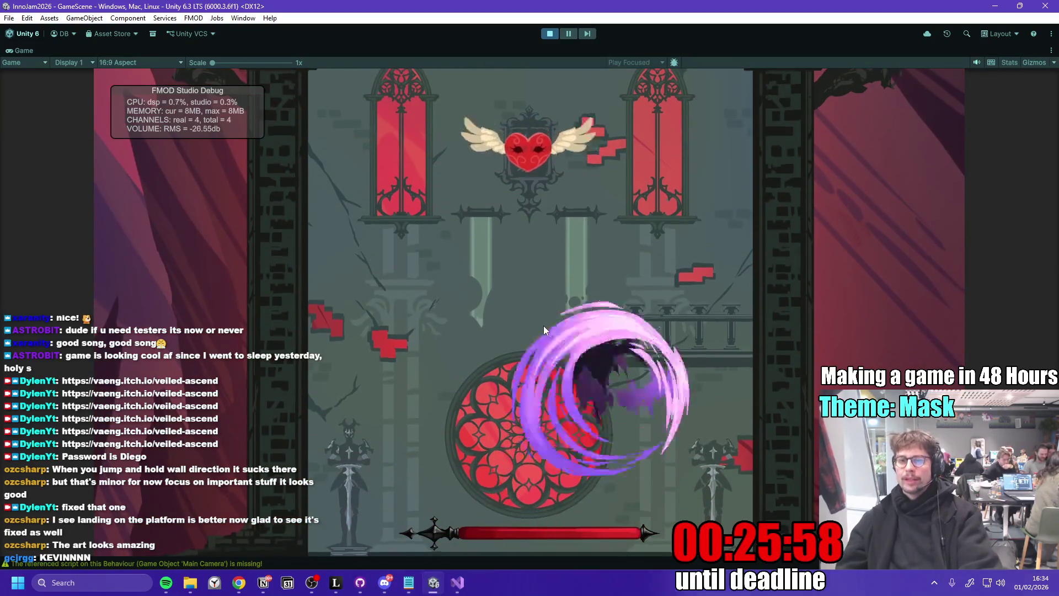
# - Spin-jump and dash through the lower rooms up to the higher section
pyautogui.press('d')
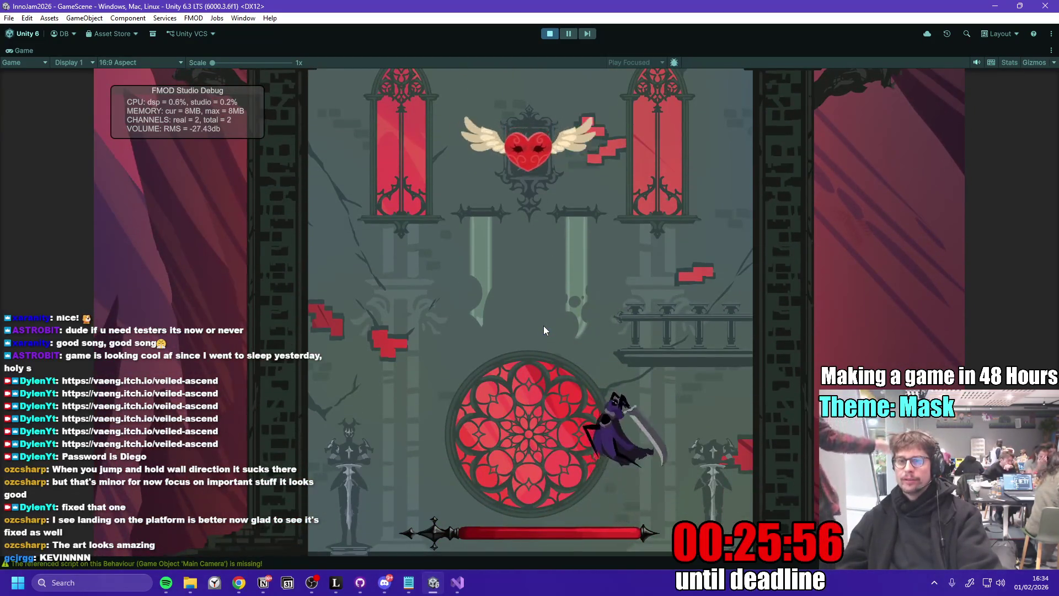
pyautogui.press('space')
pyautogui.press('a')
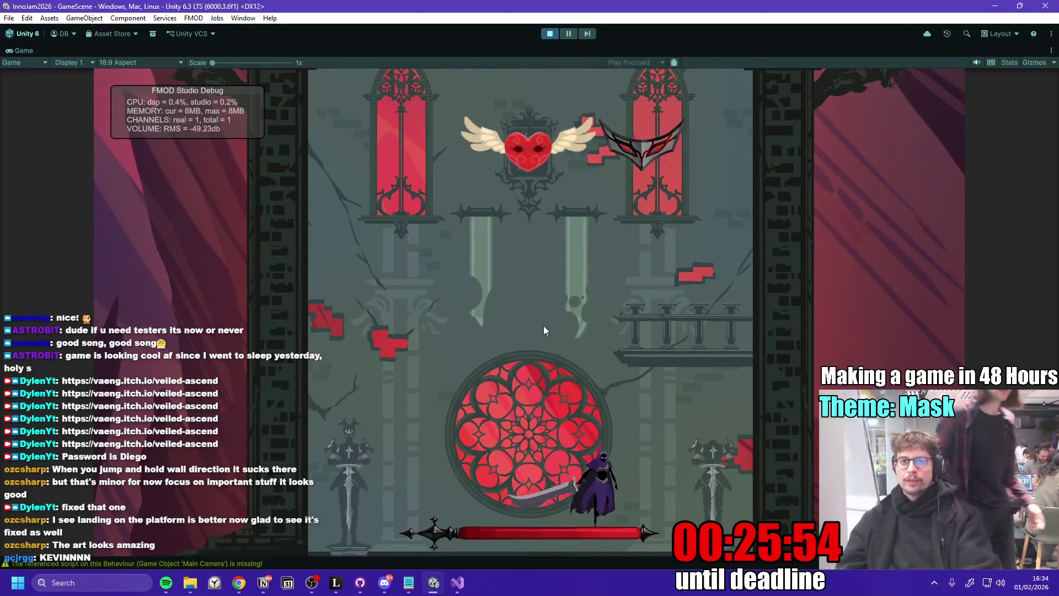
pyautogui.press('space')
pyautogui.press('d')
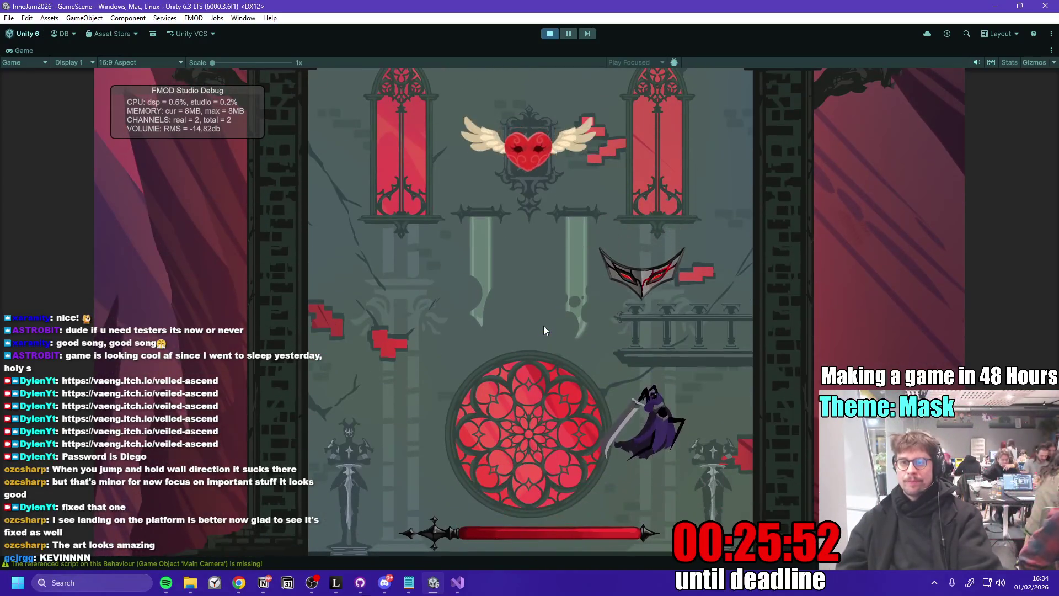
pyautogui.press('space')
pyautogui.press('a')
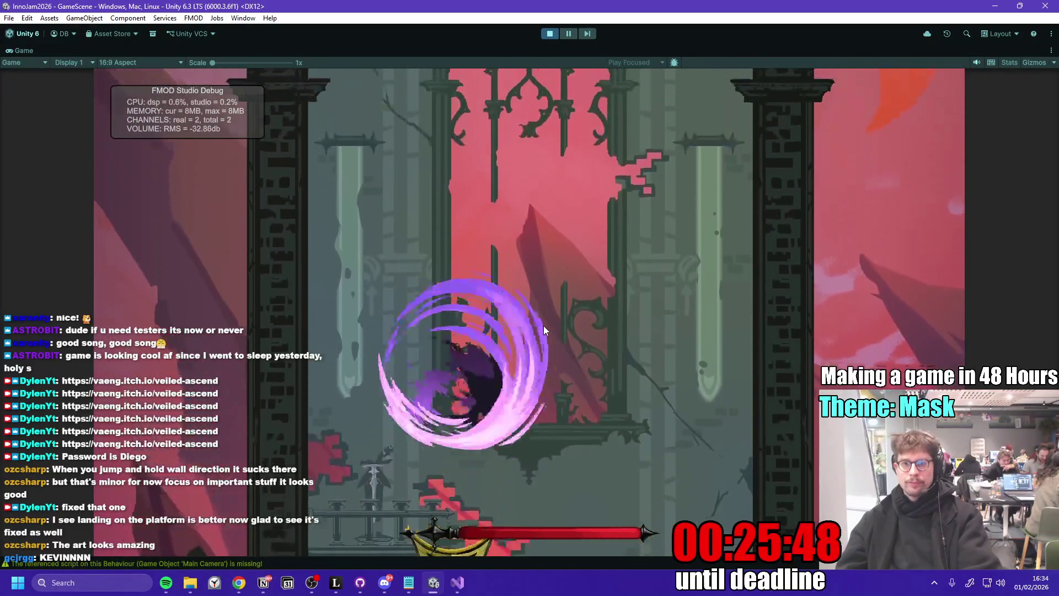
pyautogui.press('space')
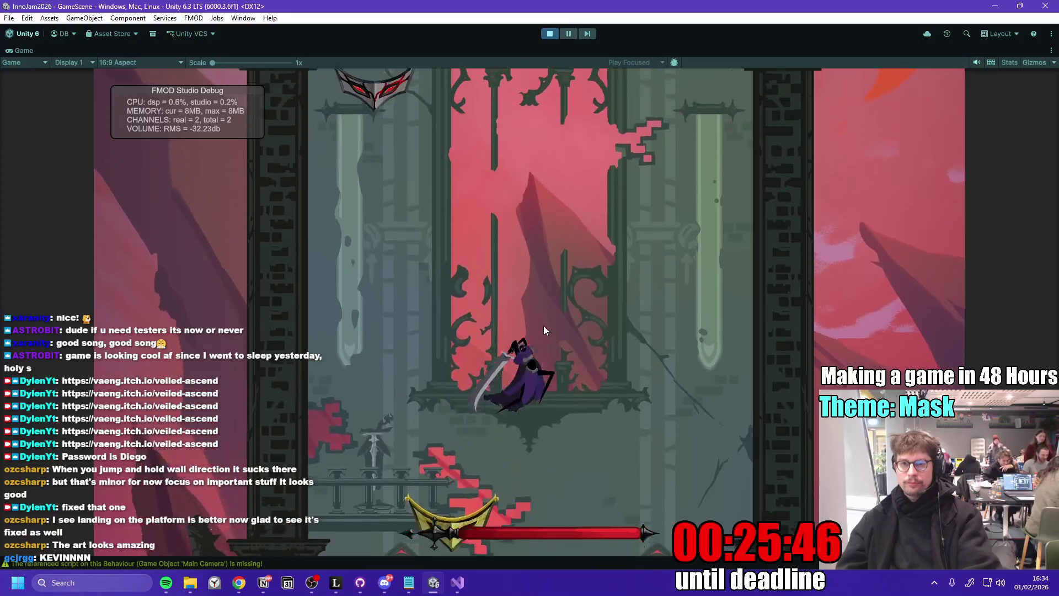
pyautogui.press('space')
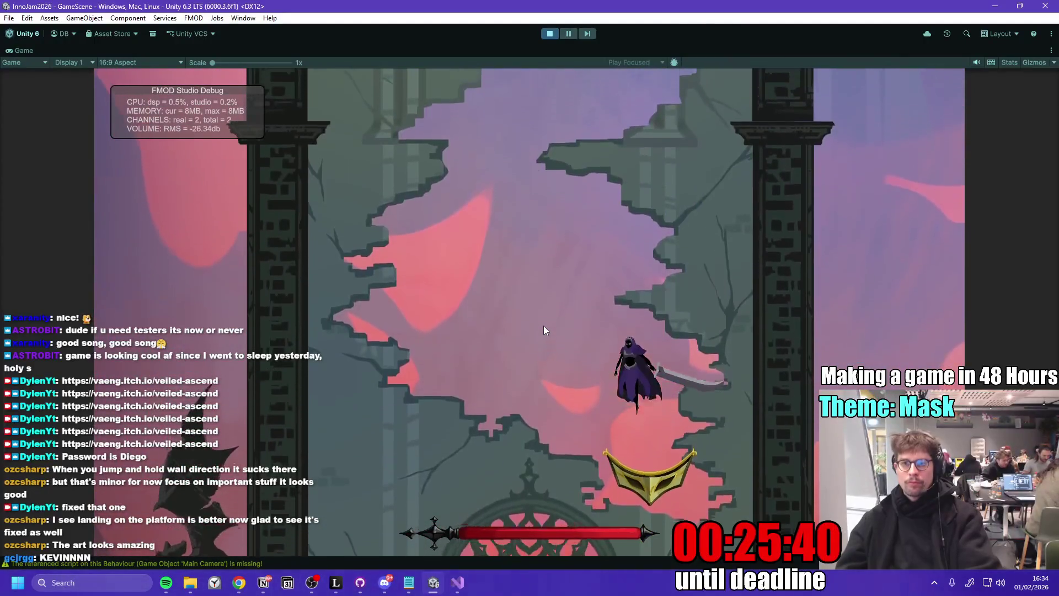
pyautogui.press('space')
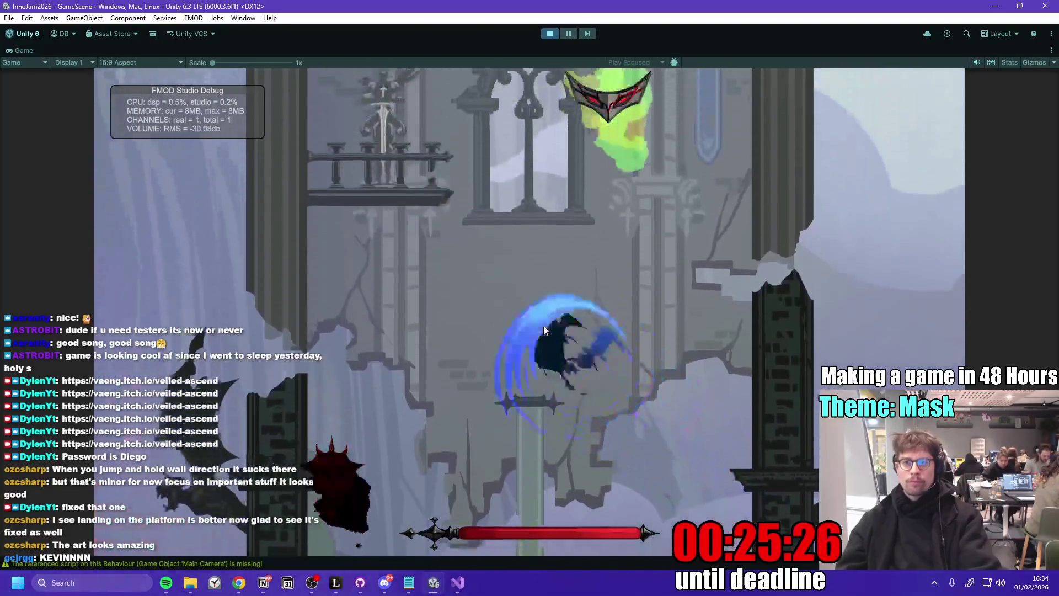
# - Climb into the pink room with gold masks, grab the winged heart, and reach the right balcony
pyautogui.press('space')
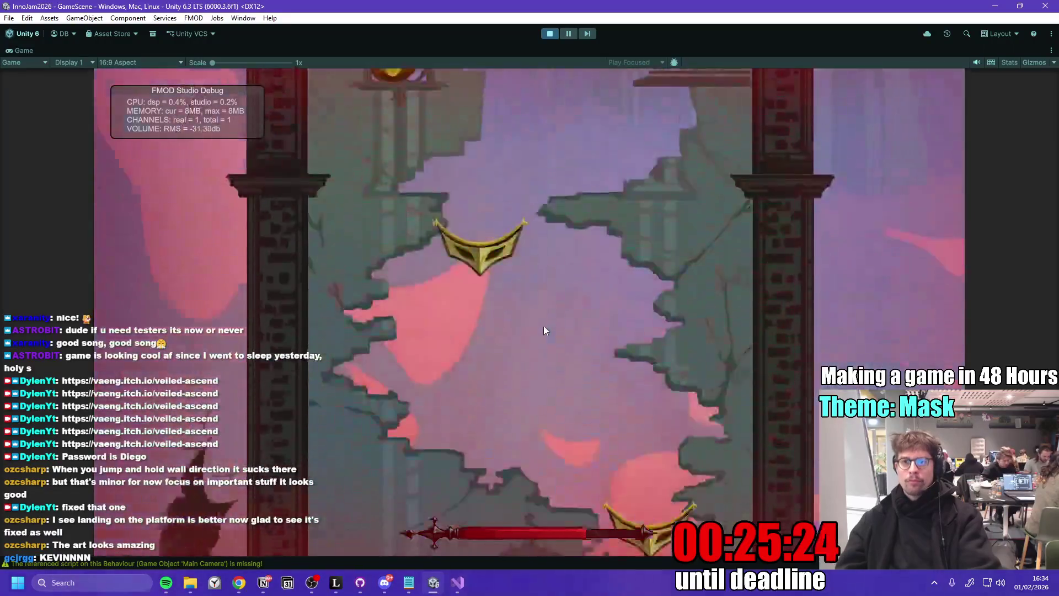
pyautogui.press('Left')
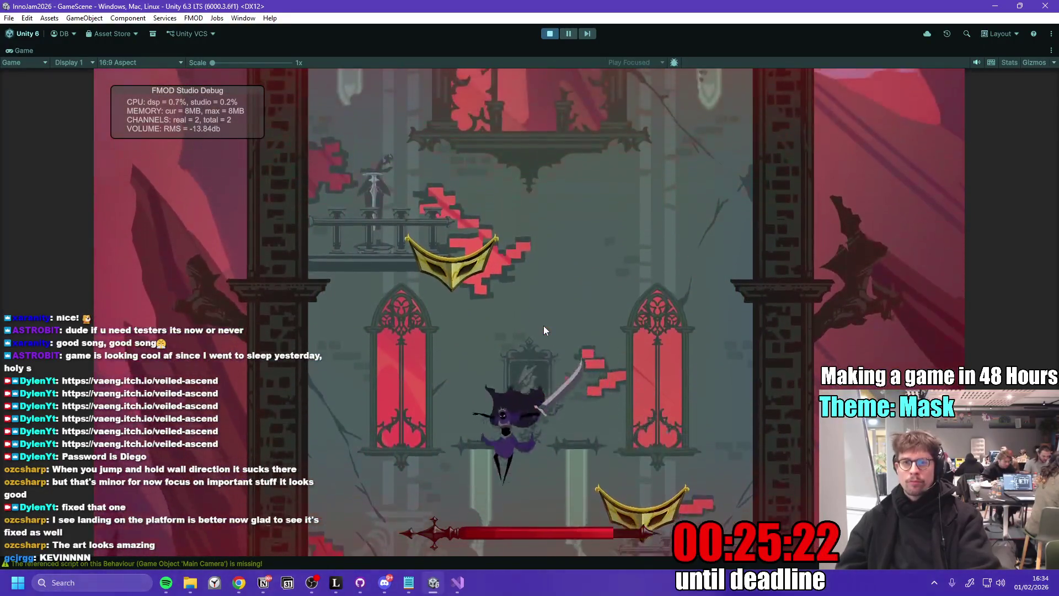
pyautogui.press('Right')
pyautogui.press('space')
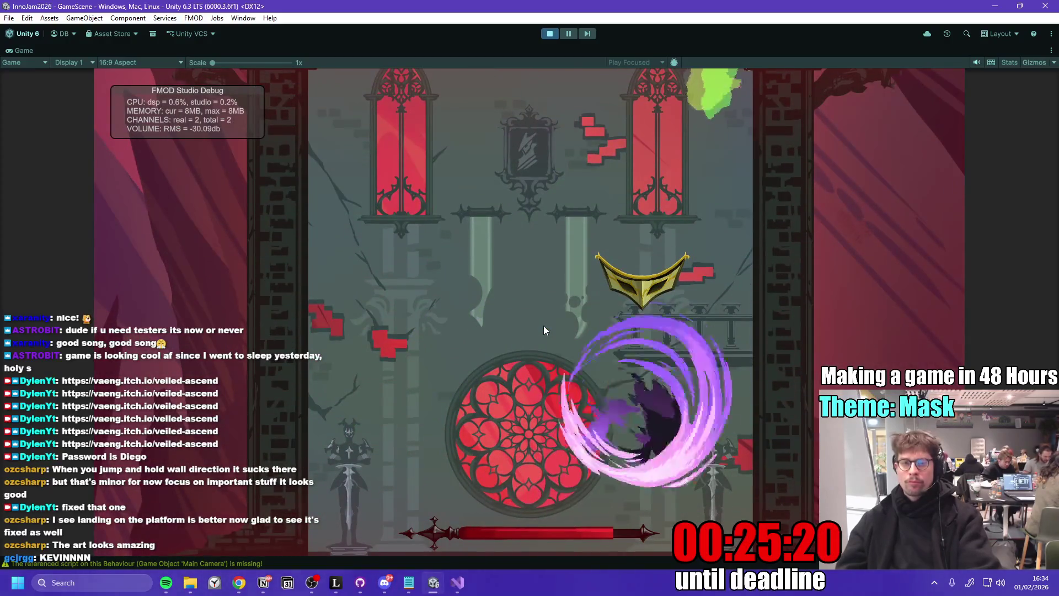
pyautogui.press('space')
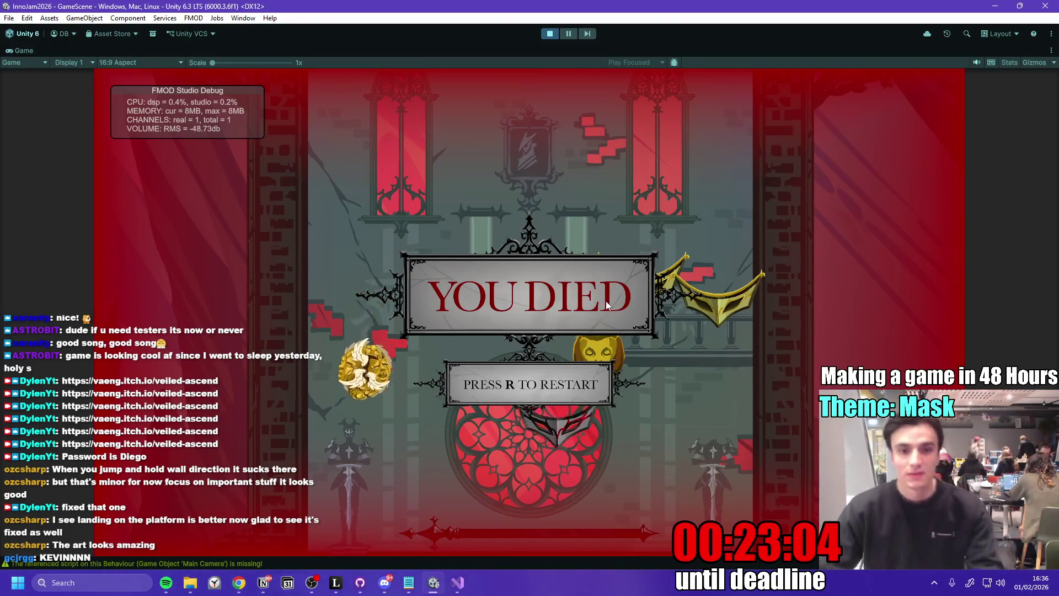
# - Restart the level with R after dying and end the play session
pyautogui.press('r')
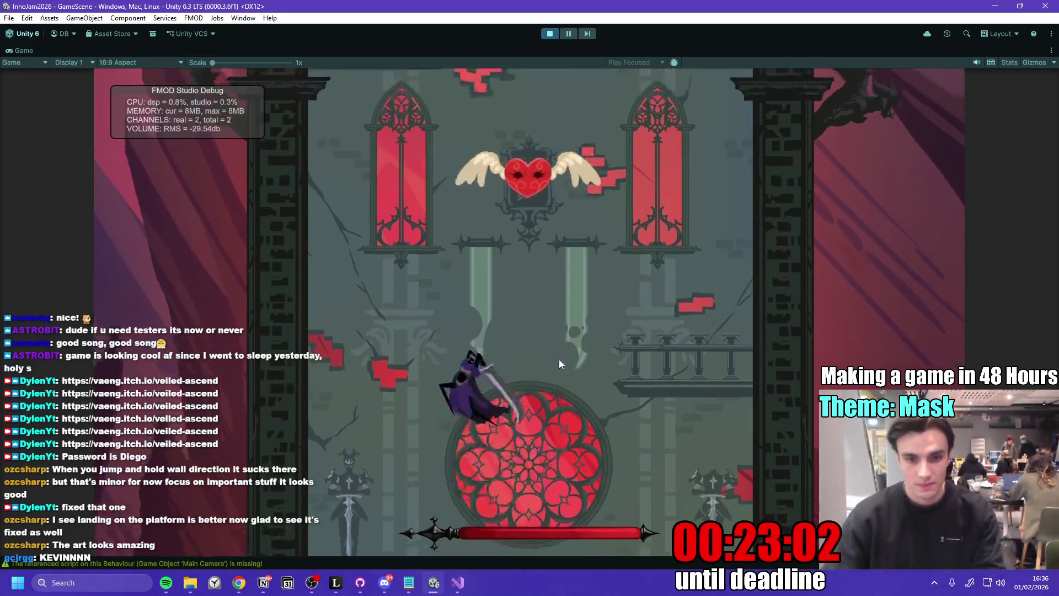
pyautogui.press('space')
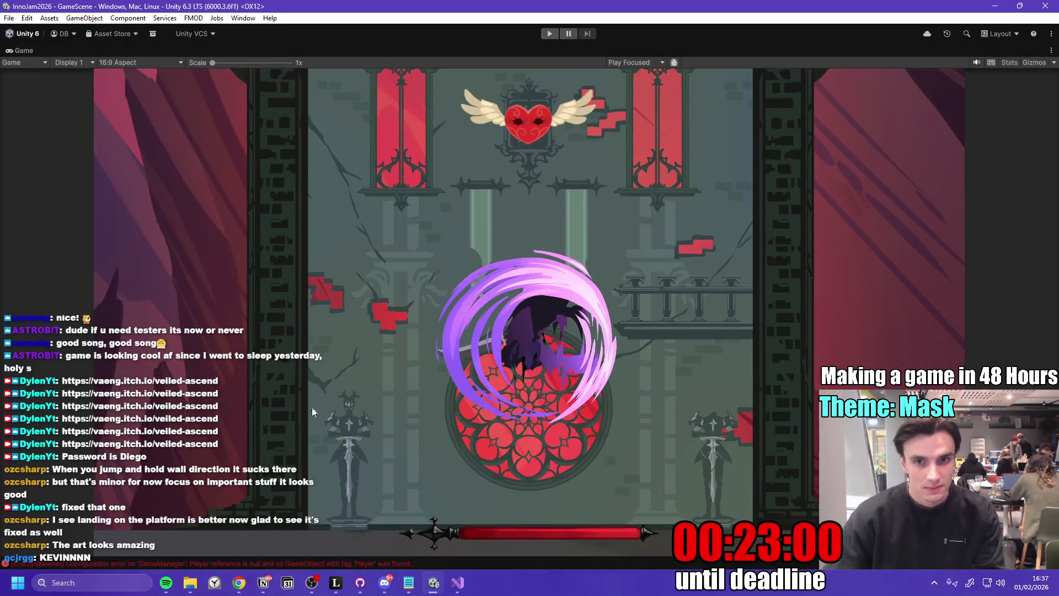
# - Restore the editor layout and open the WinCondition prefab from Prefabs/Entities
pyautogui.doubleClick(32, 48)
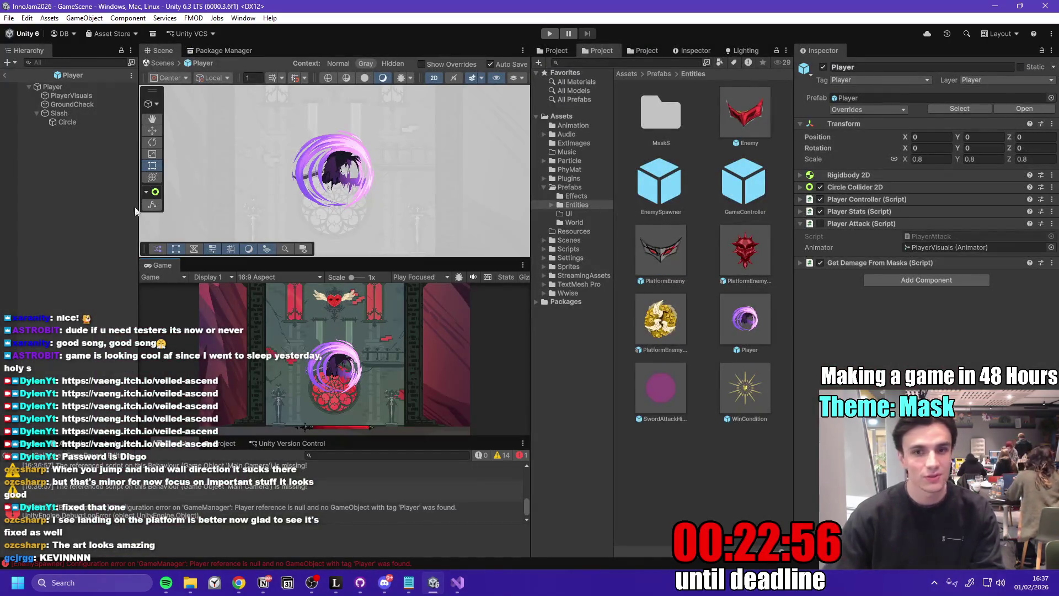
pyautogui.click(661, 73)
pyautogui.doubleClick(738, 119)
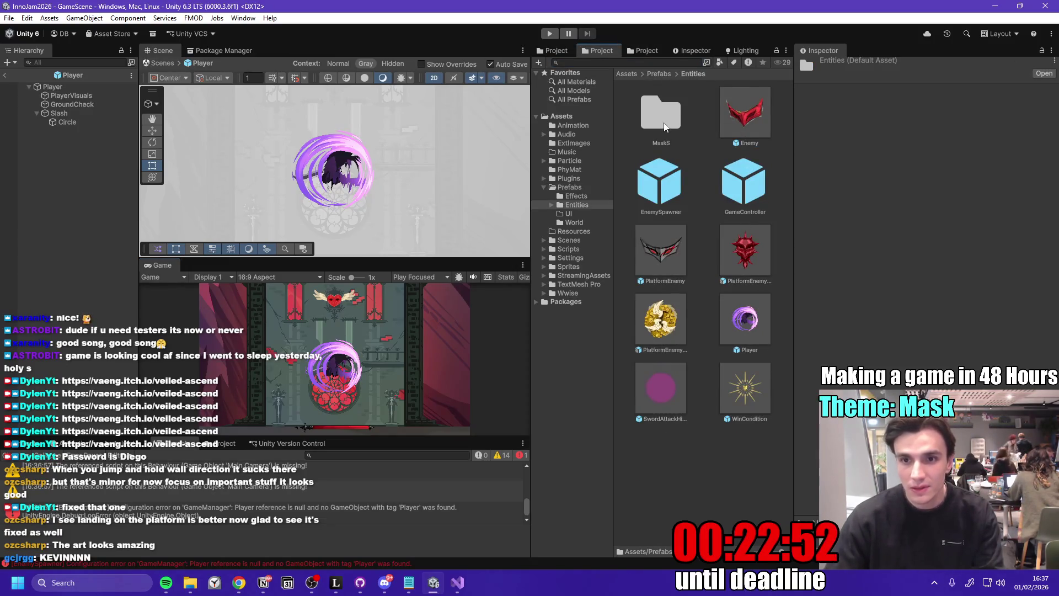
pyautogui.click(658, 74)
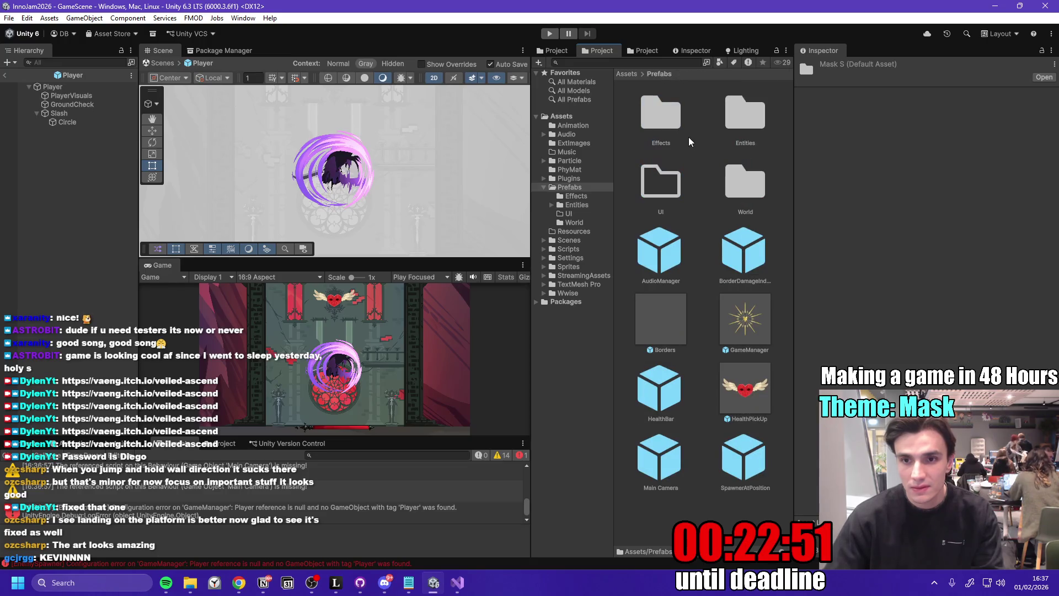
pyautogui.doubleClick(748, 128)
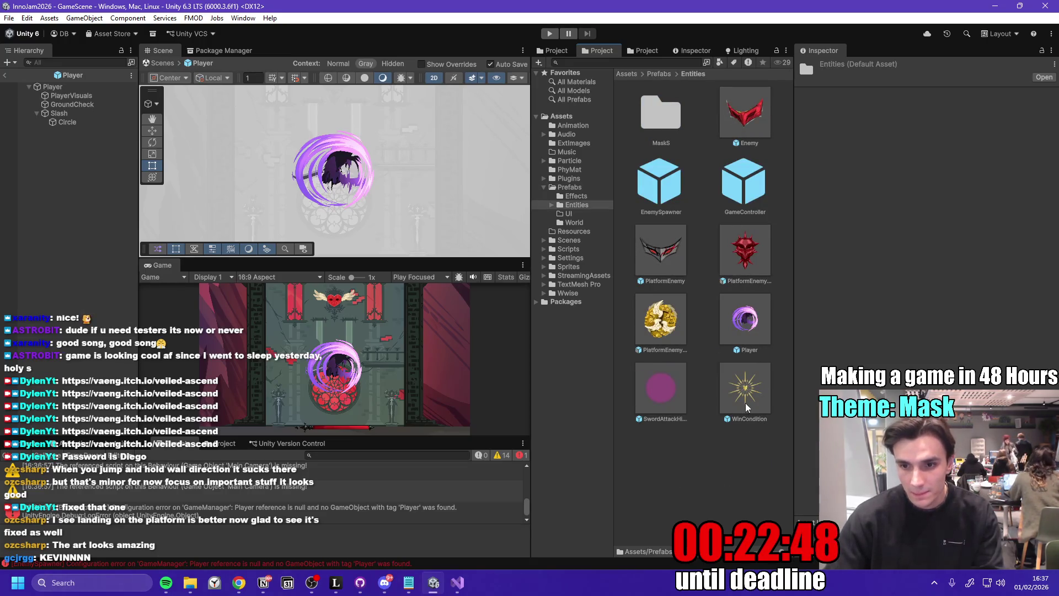
pyautogui.doubleClick(746, 407)
# - Remove one colour from the Isometric Diamond's Rainbow Chaos list, then return to GameScene
pyautogui.click(96, 99)
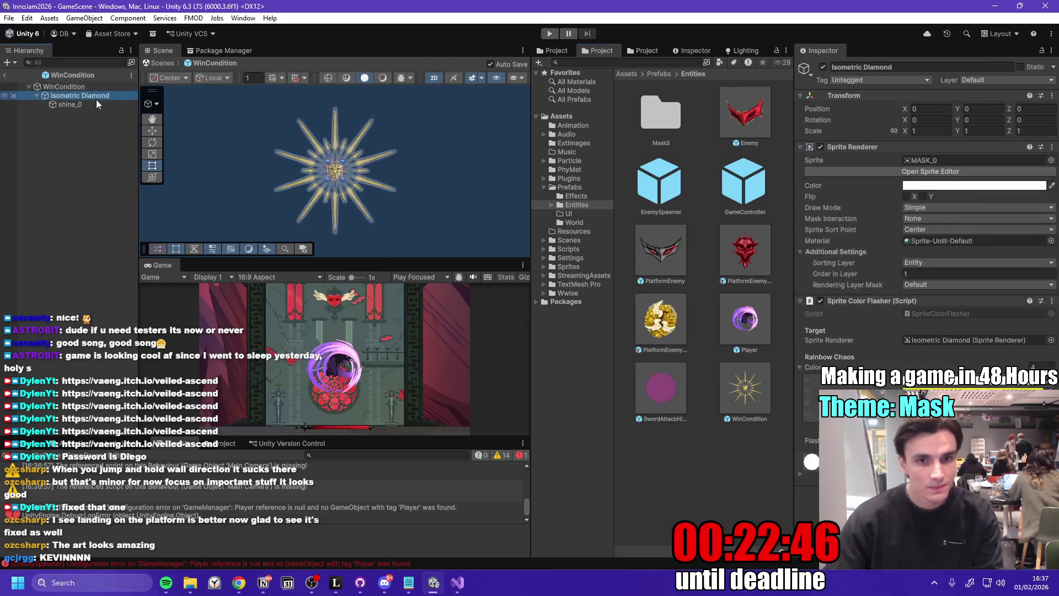
pyautogui.doubleClick(87, 98)
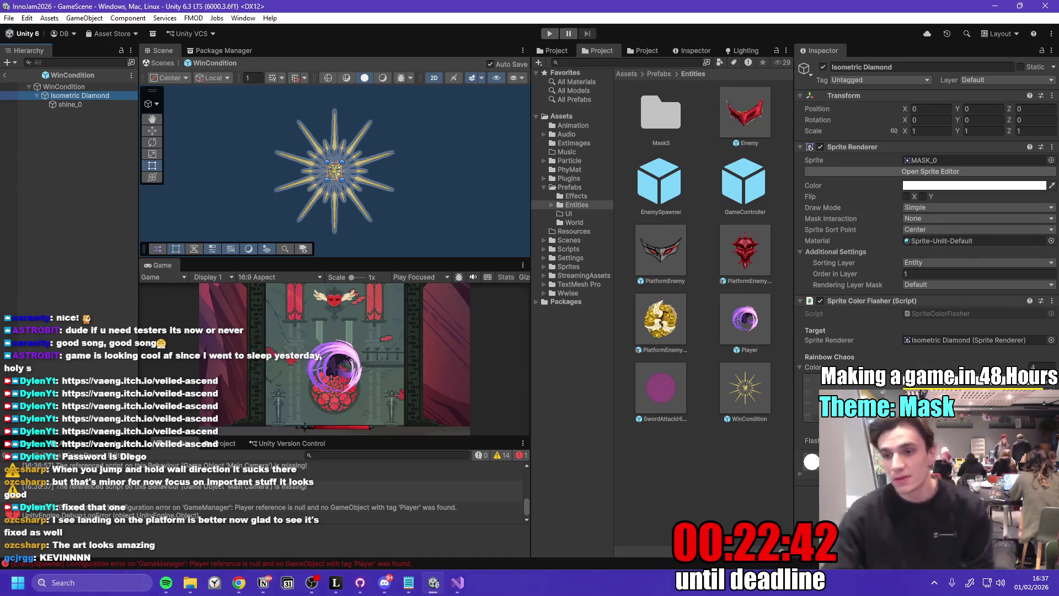
pyautogui.click(1046, 427)
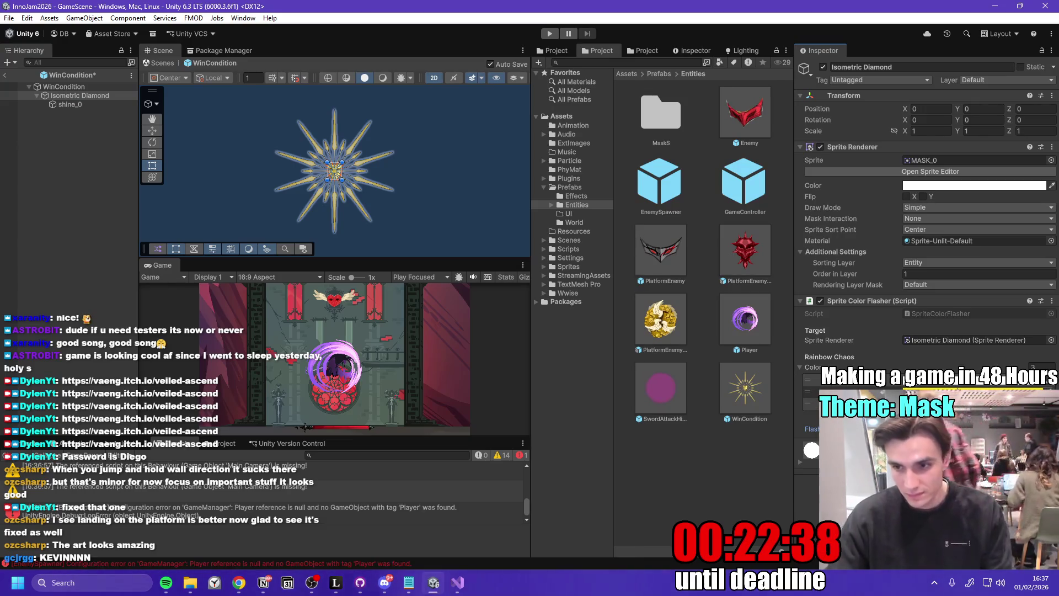
pyautogui.click(6, 76)
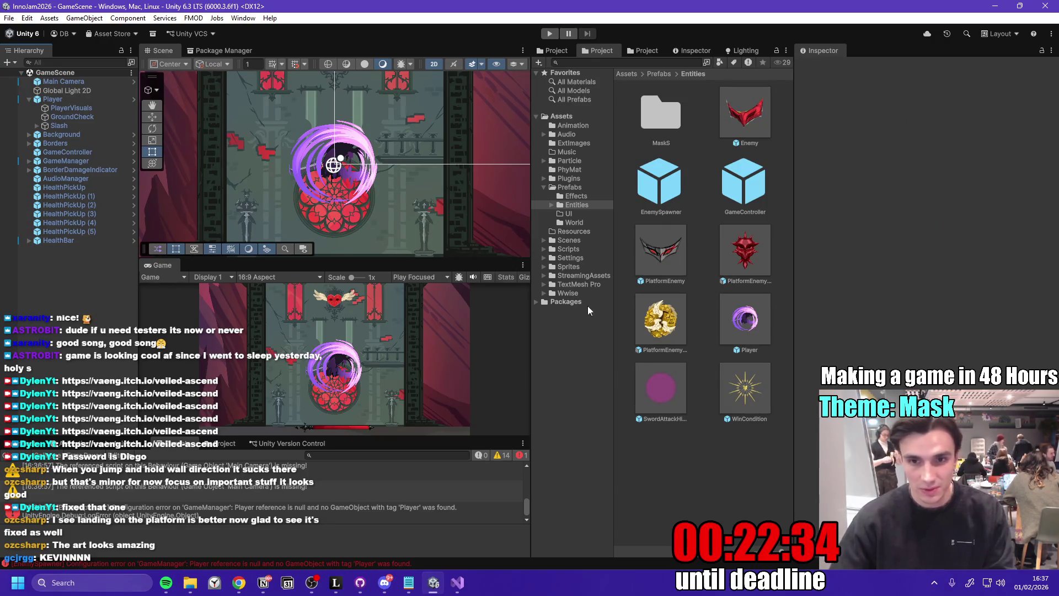
# - In the GameManager prefab's Dynamic Enemy Spawner, set the Level 1, 2 and 3 Cooldowns to 1, 2 and 3 seconds
pyautogui.click(128, 160)
pyautogui.click(133, 161)
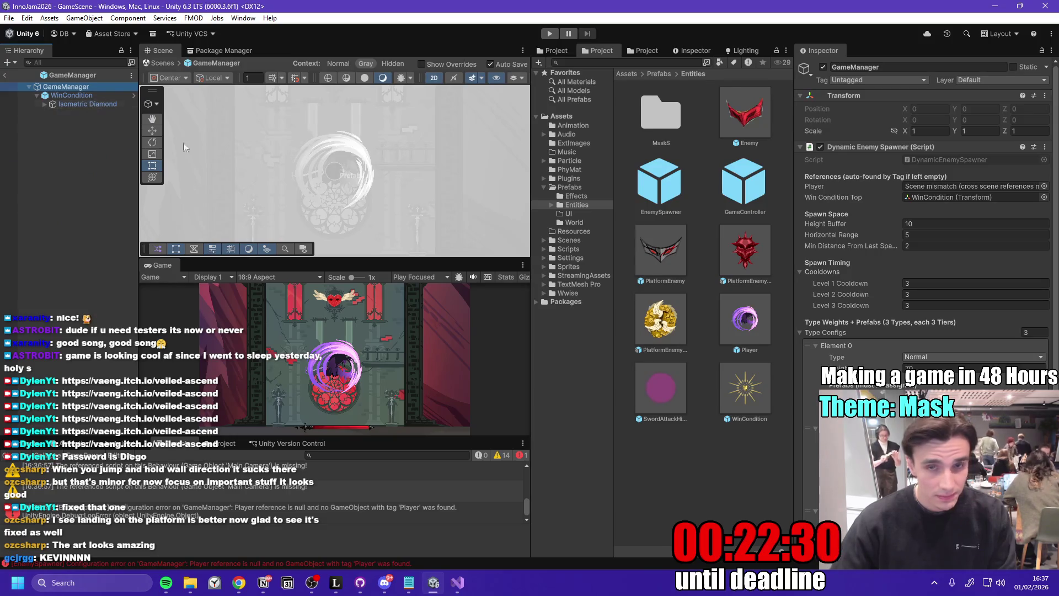
pyautogui.scroll(-3, 927, 275)
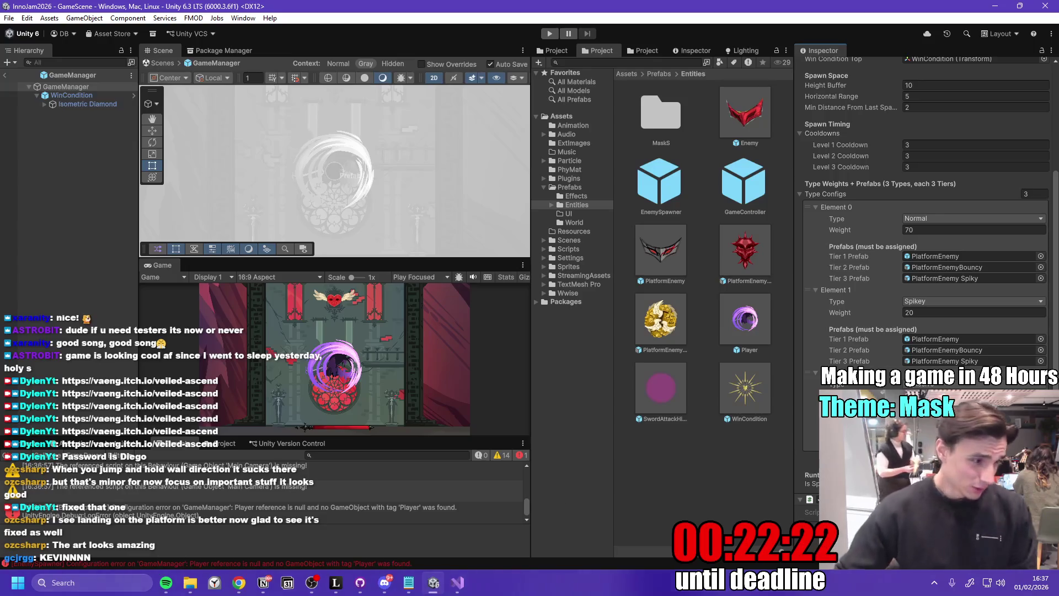
pyautogui.hotkey('alt', 'Tab')
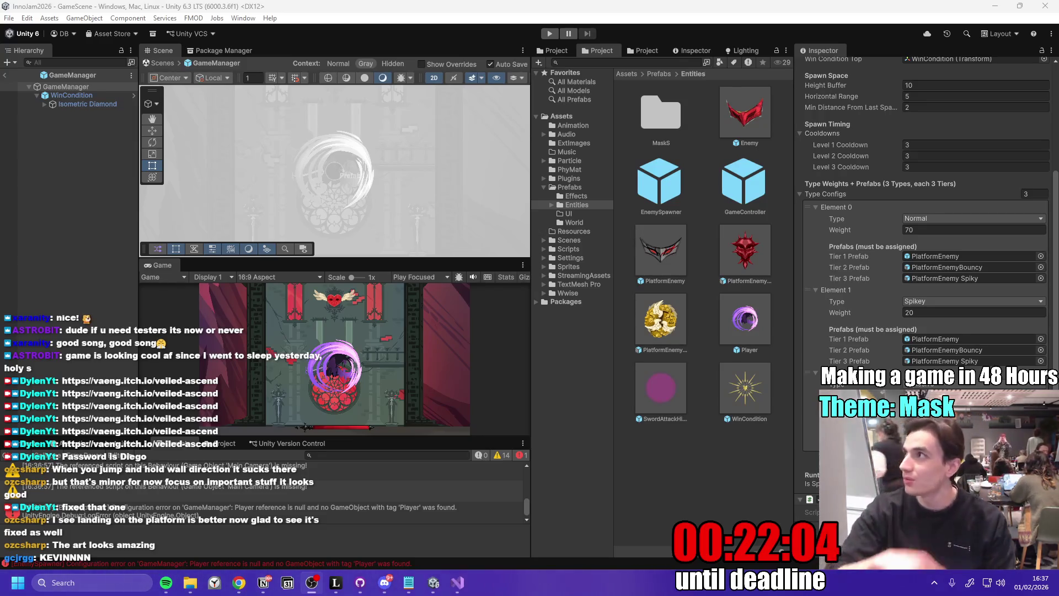
pyautogui.hotkey('alt', 'Tab')
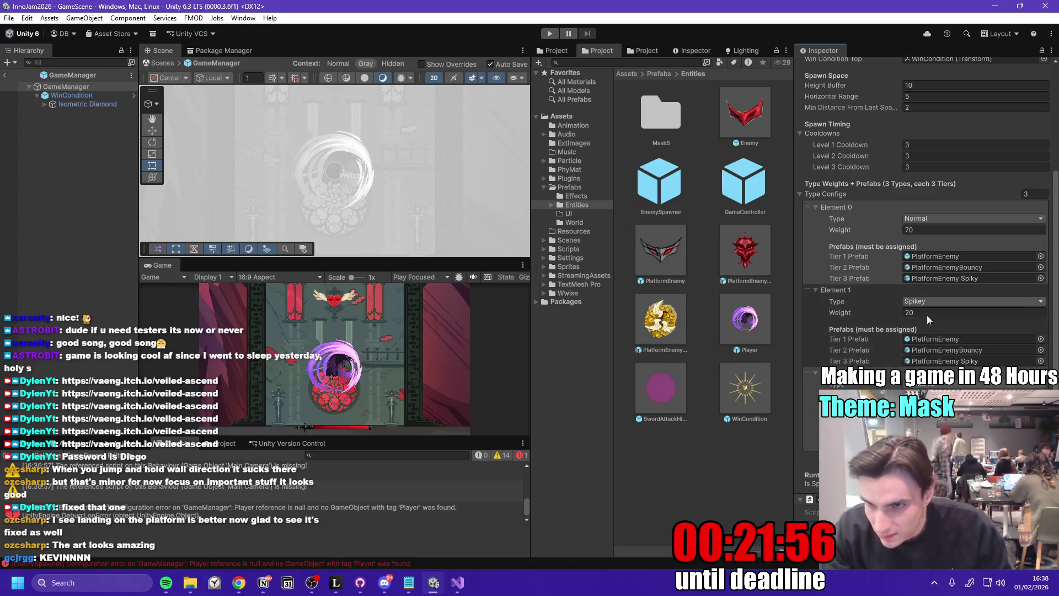
pyautogui.scroll(3, 879, 288)
pyautogui.scroll(3, 856, 271)
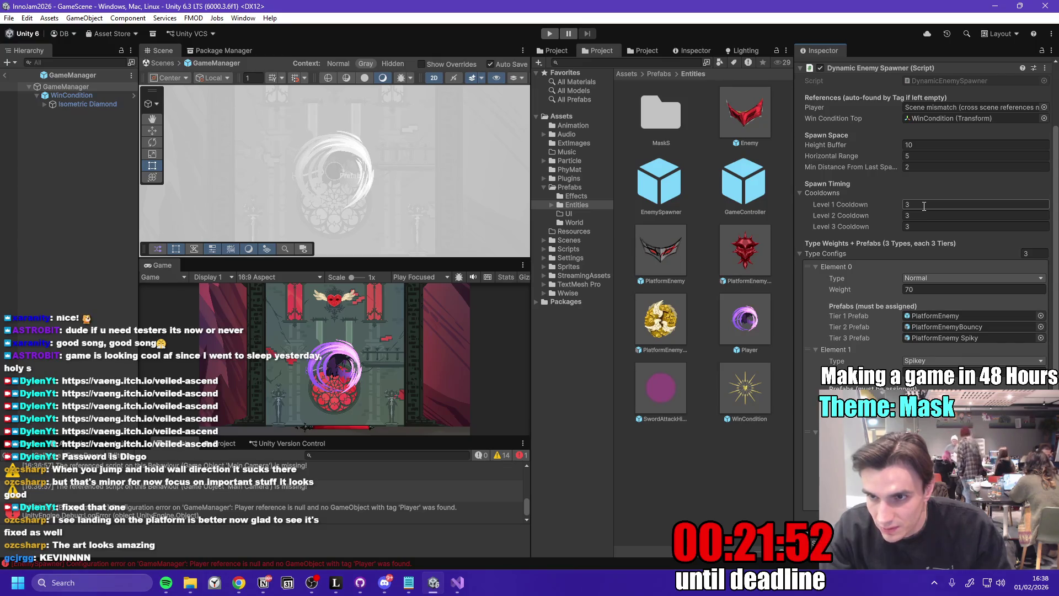
pyautogui.scroll(3, 872, 207)
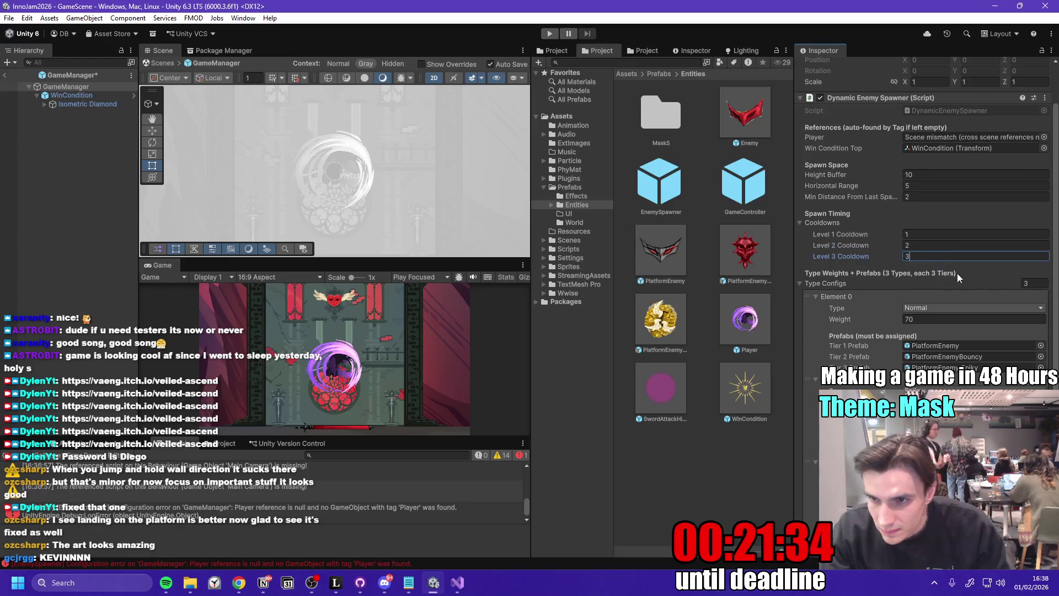
pyautogui.scroll(-3, 1057, 311)
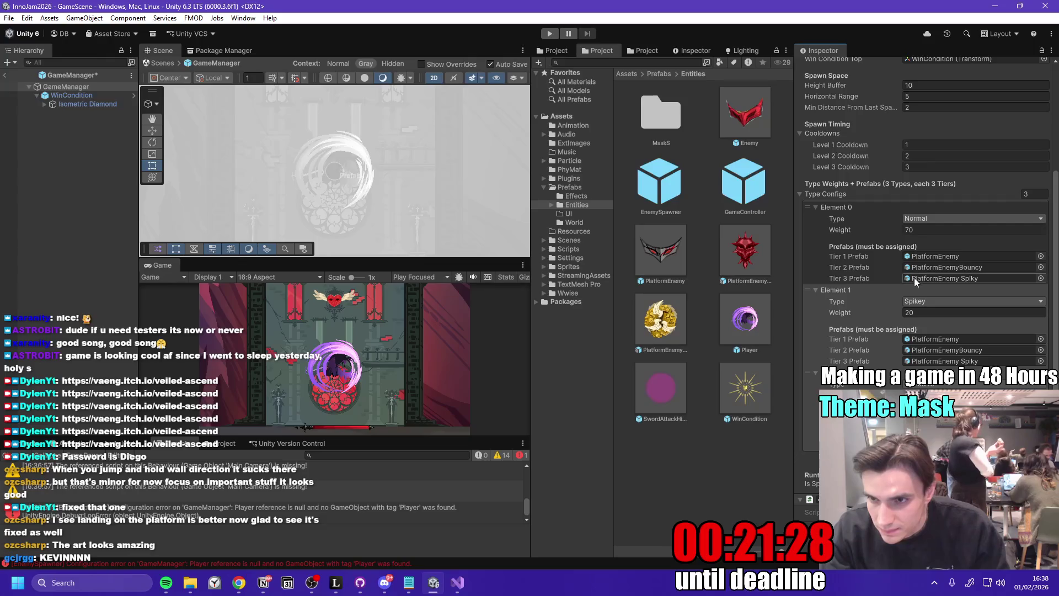
# - Lower the Normal enemy type's weight to 50
pyautogui.click(930, 313)
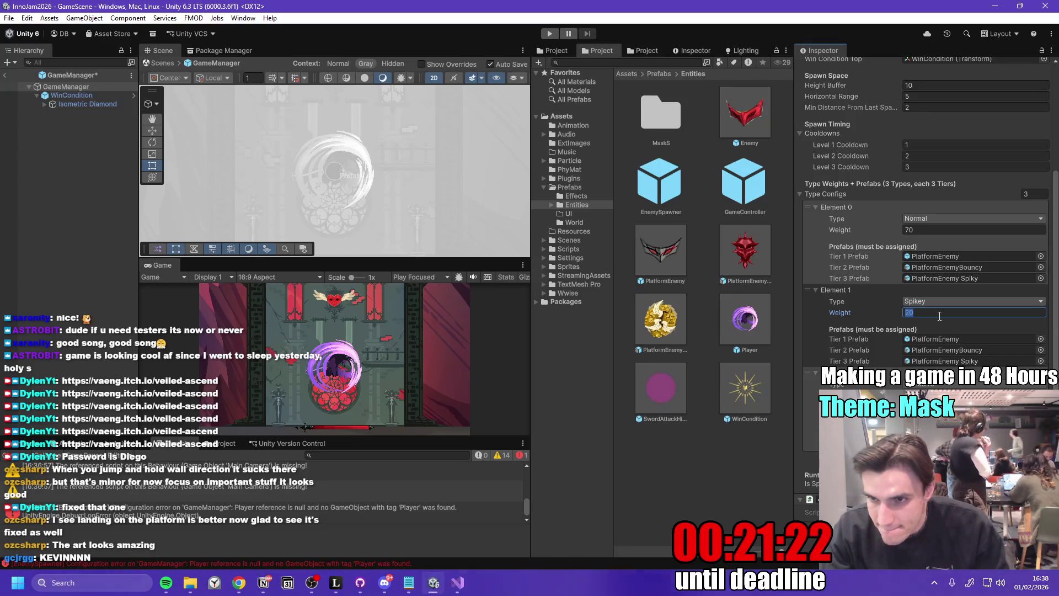
pyautogui.click(931, 230)
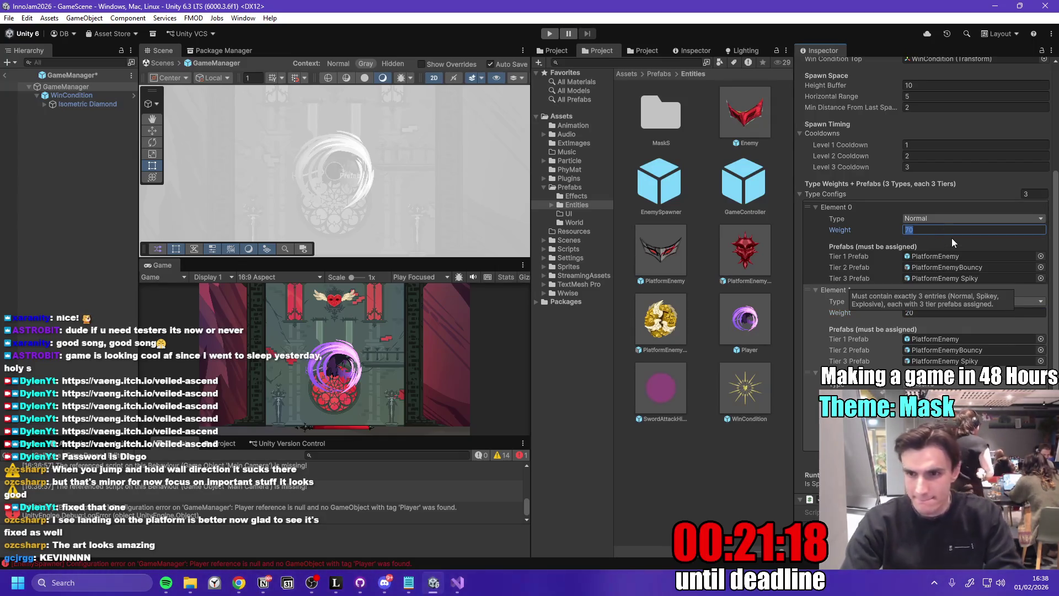
pyautogui.write('50')
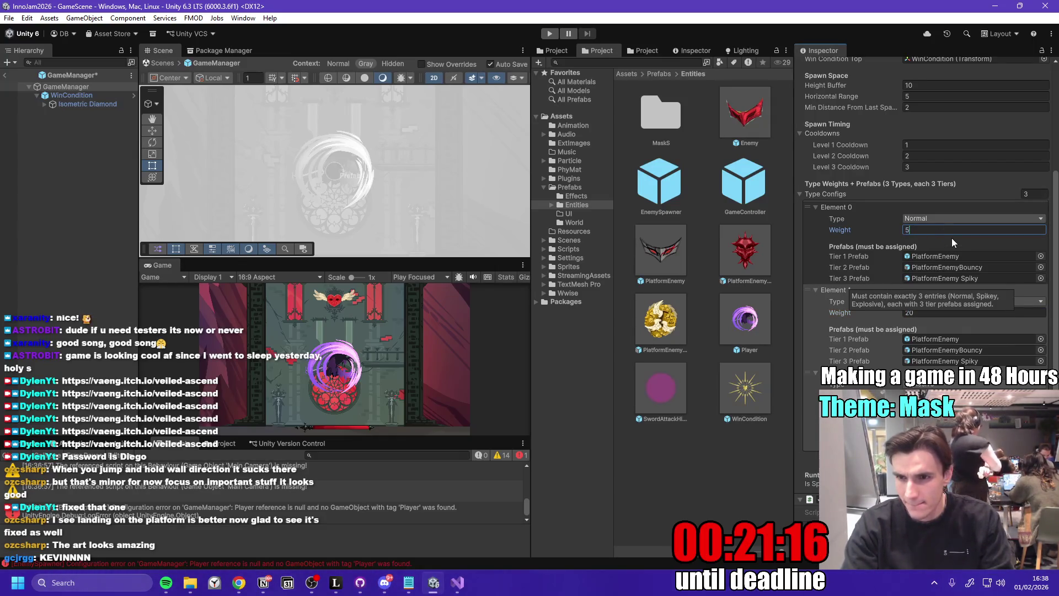
# - Assign PlatformEnemy as Normal Tier 2 prefab and PlatformEnemy Spiky as Spikey Tier 1 and 2 prefabs
pyautogui.moveTo(661, 257)
pyautogui.mouseDown()
pyautogui.moveTo(978, 271)
pyautogui.moveTo(926, 298)
pyautogui.moveTo(965, 279)
pyautogui.mouseUp()
pyautogui.moveTo(746, 251); pyautogui.dragTo(941, 339)
pyautogui.moveTo(745, 251); pyautogui.dragTo(974, 361)
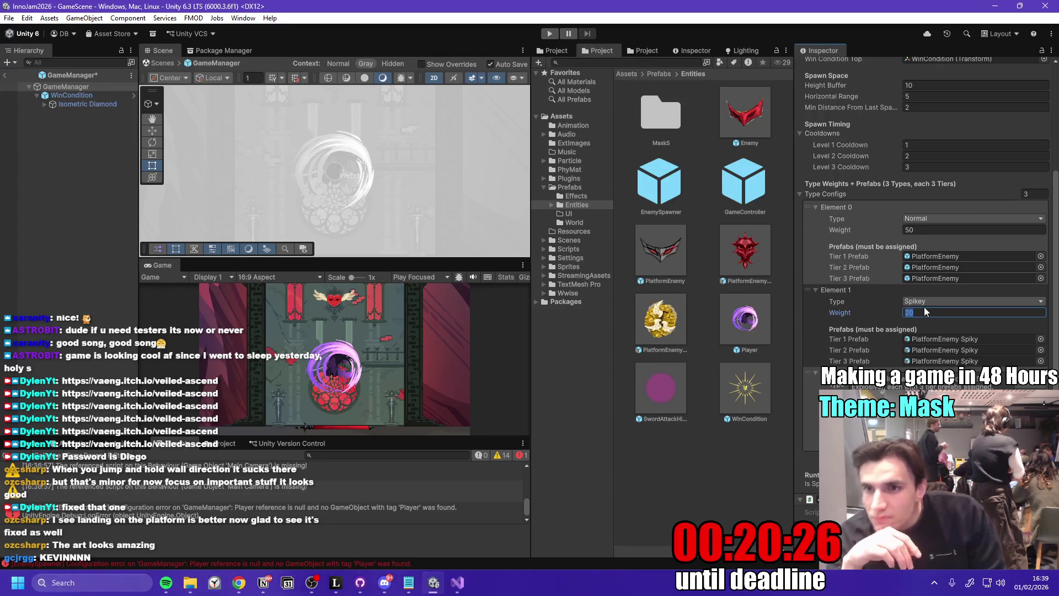
pyautogui.scroll(5, 1054, 168)
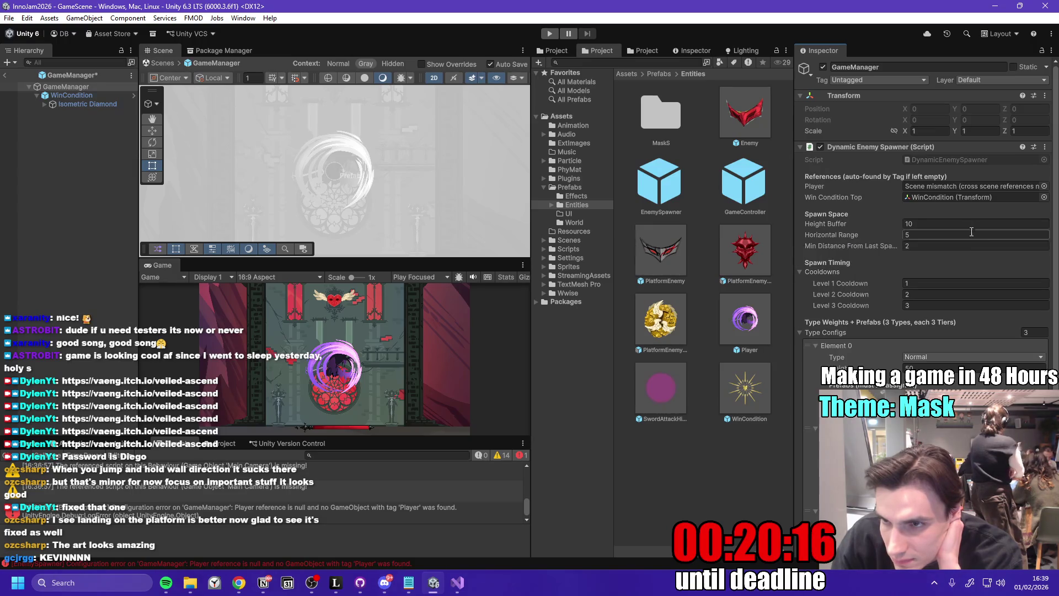
pyautogui.scroll(-5, 922, 220)
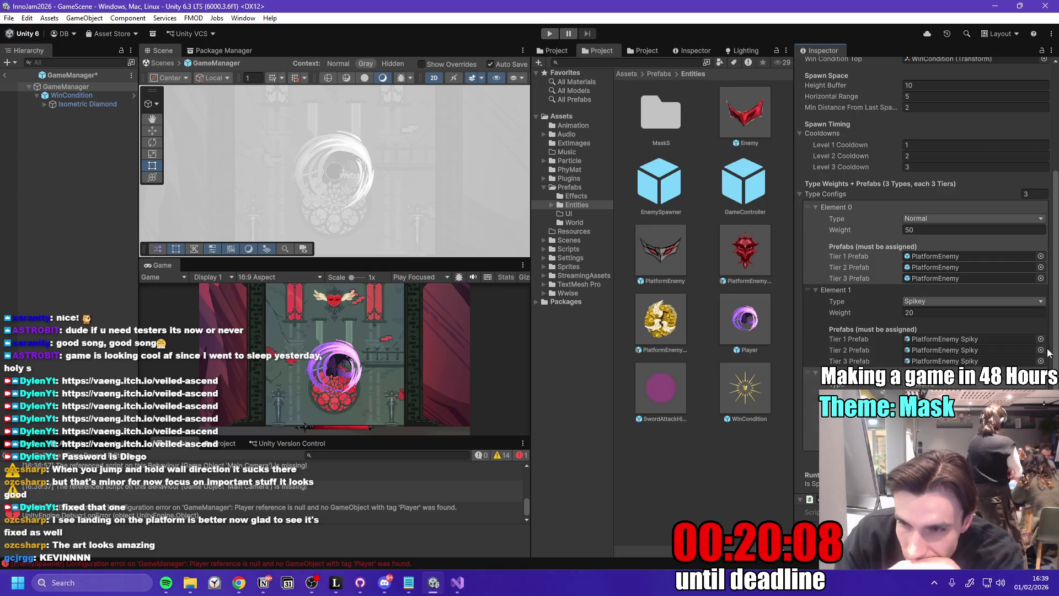
pyautogui.scroll(5, 1057, 338)
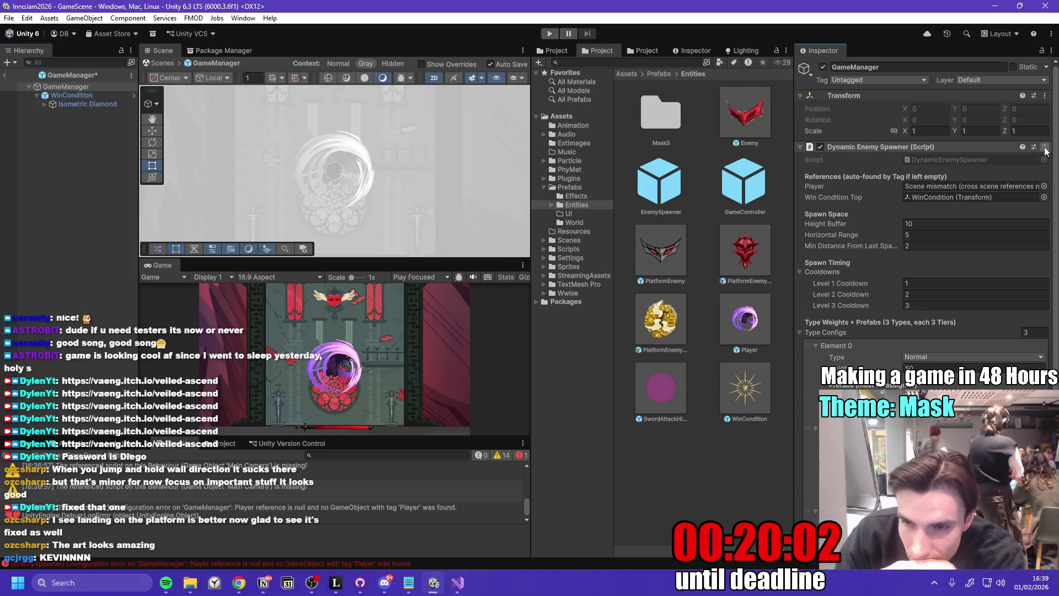
# - Open DynamicEnemySpawner.cs in Visual Studio via Edit Script and scroll to its validation checks
pyautogui.click(1046, 151)
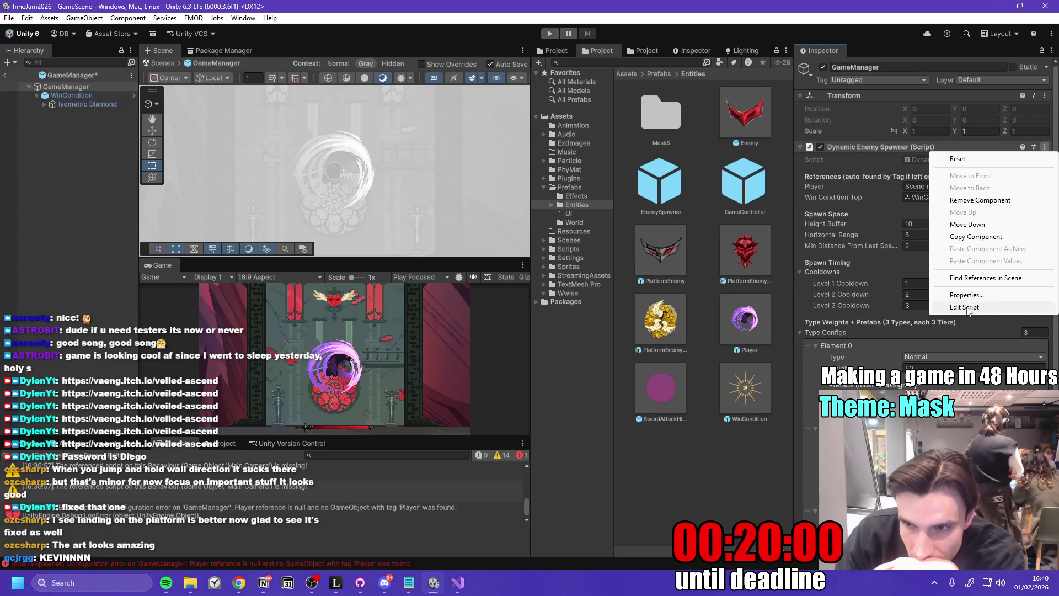
pyautogui.click(967, 307)
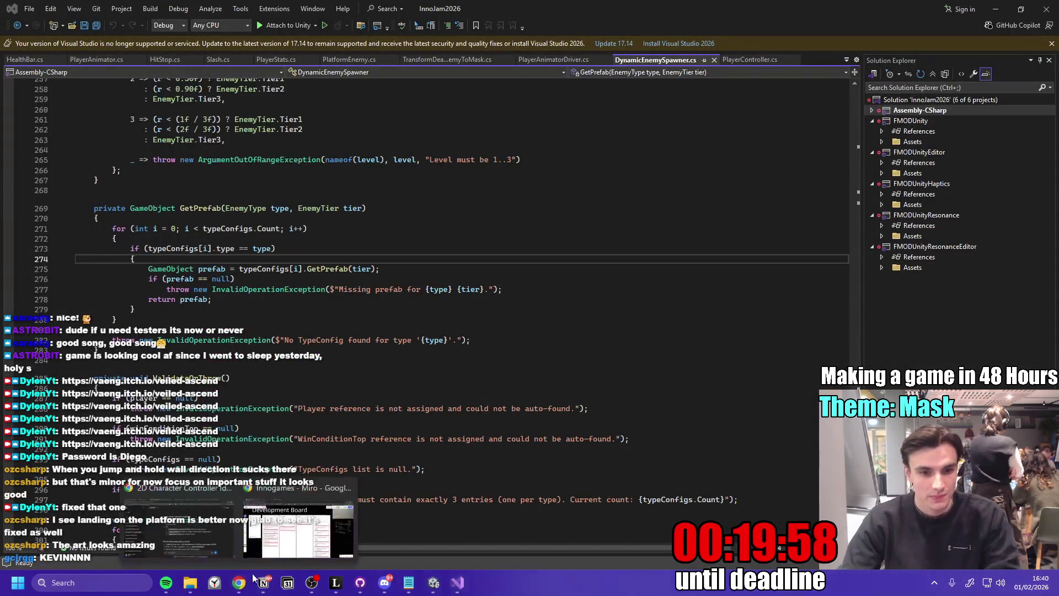
pyautogui.hotkey('ctrl', 'a')
pyautogui.scroll(-6, 383, 299)
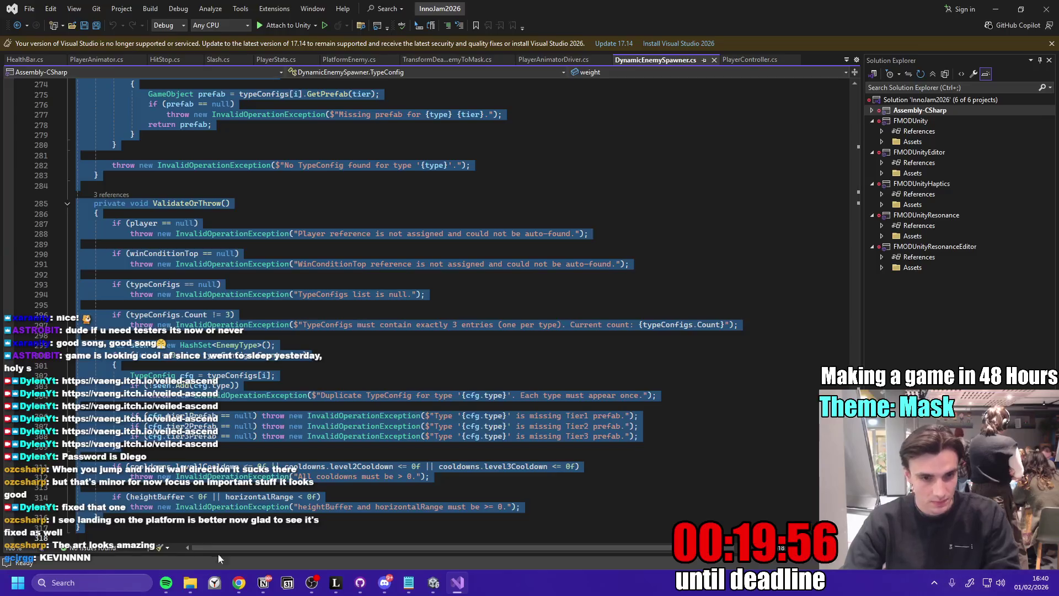
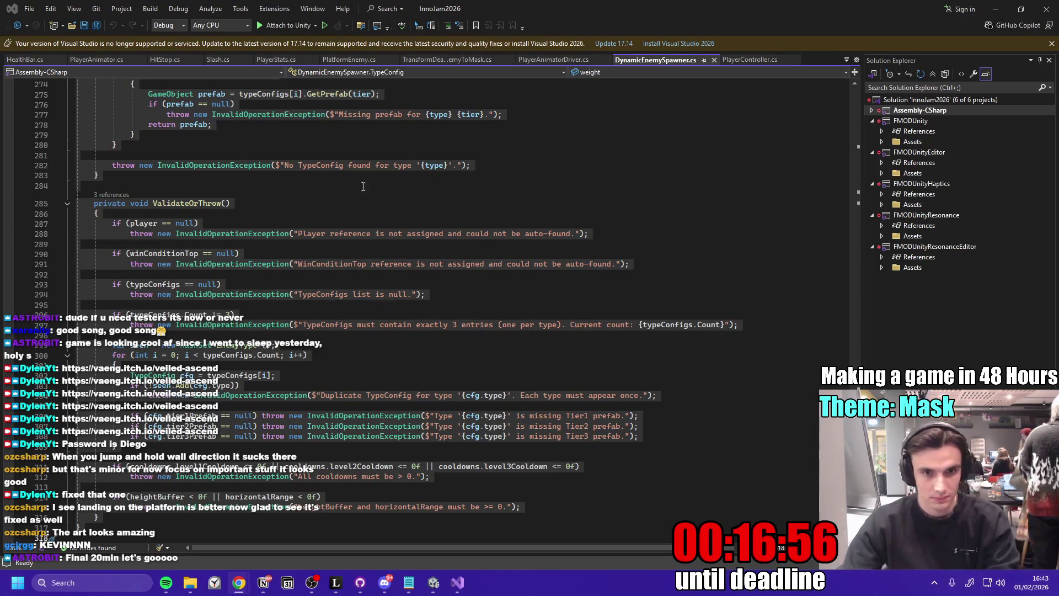
# - Move from Visual Studio to GitHub Desktop to see the three changed files awaiting commit
pyautogui.hotkey('alt', 'Tab')
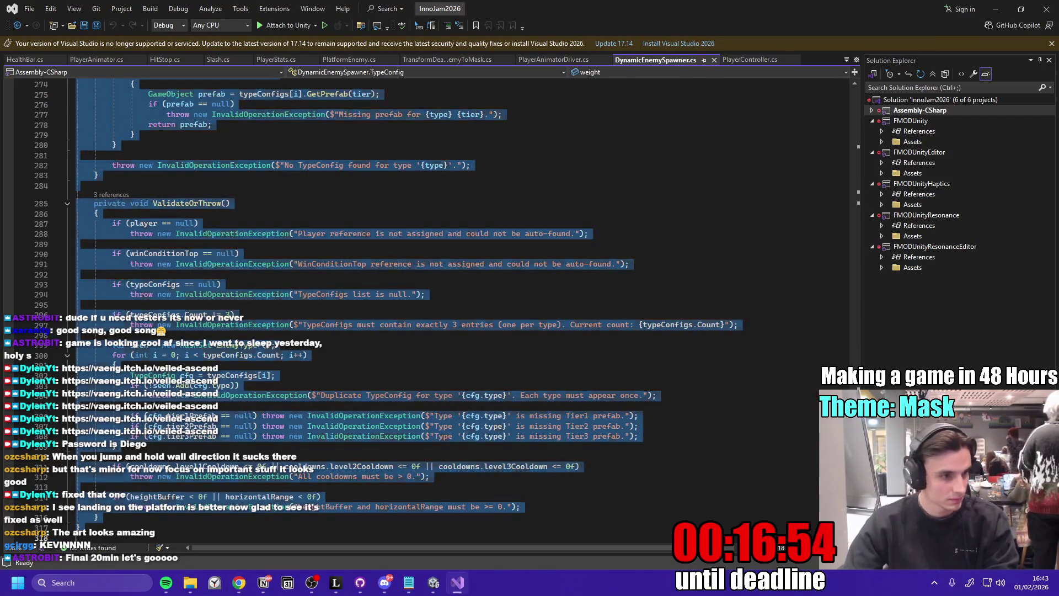
pyautogui.hotkey('alt', 'Tab')
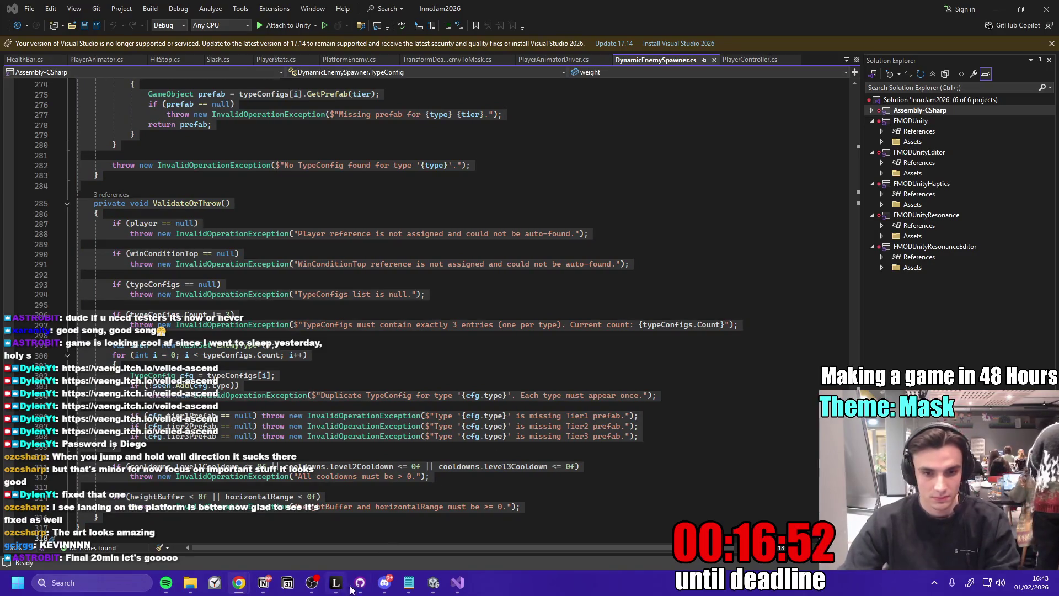
pyautogui.click(430, 585)
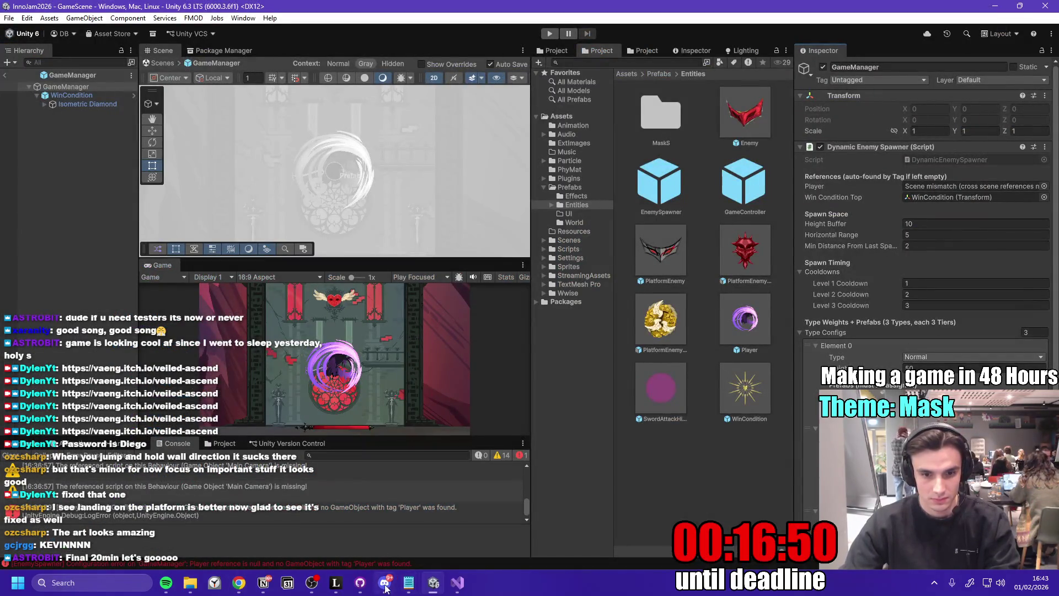
pyautogui.click(359, 585)
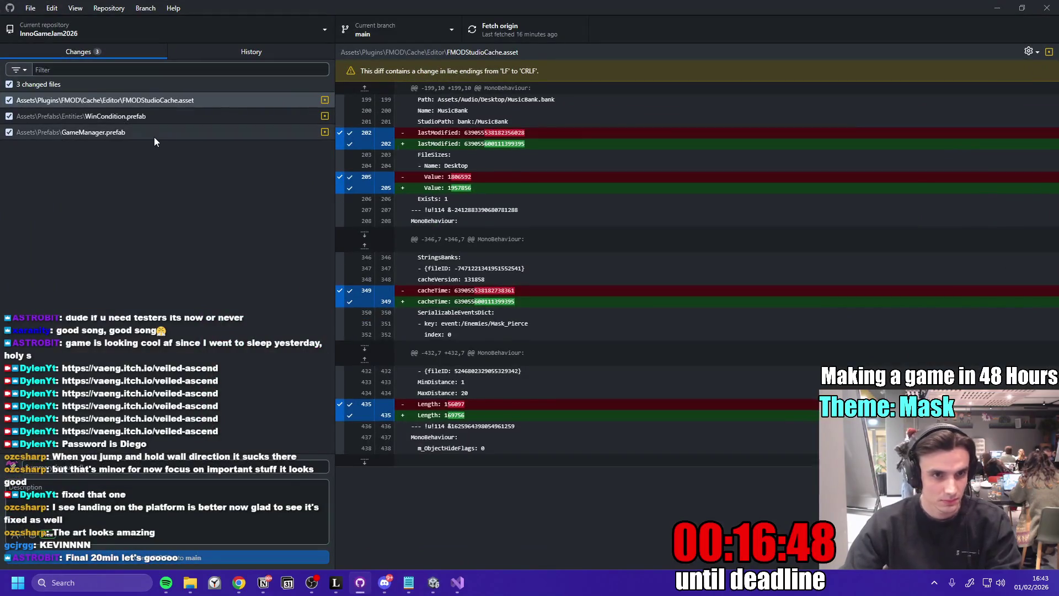
# - Review WinCondition.prefab and exclude FMODStudioCache.asset and GameManager.prefab from the commit
pyautogui.click(157, 118)
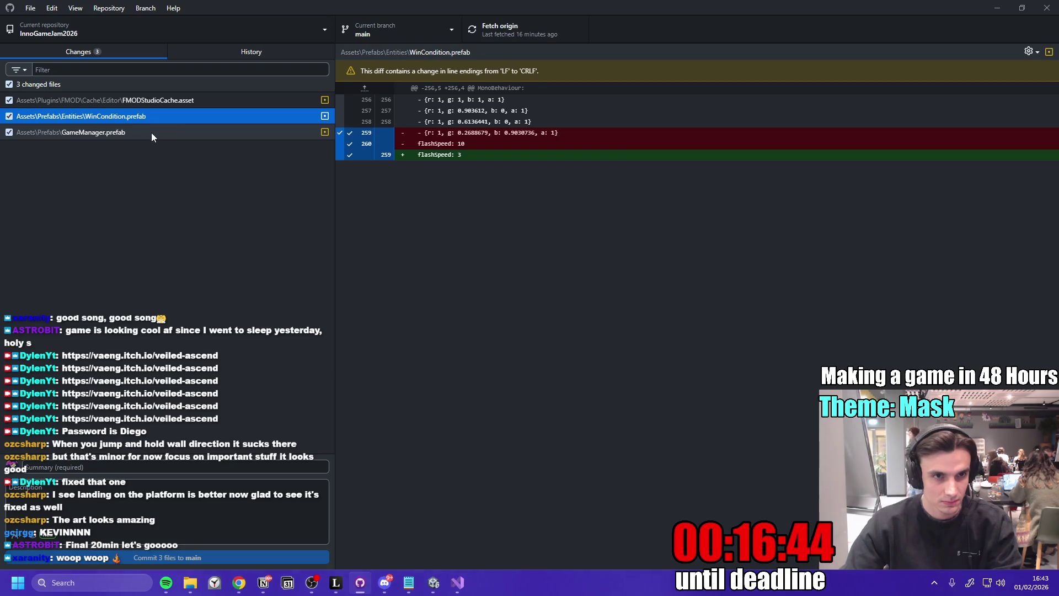
pyautogui.rightClick(164, 117)
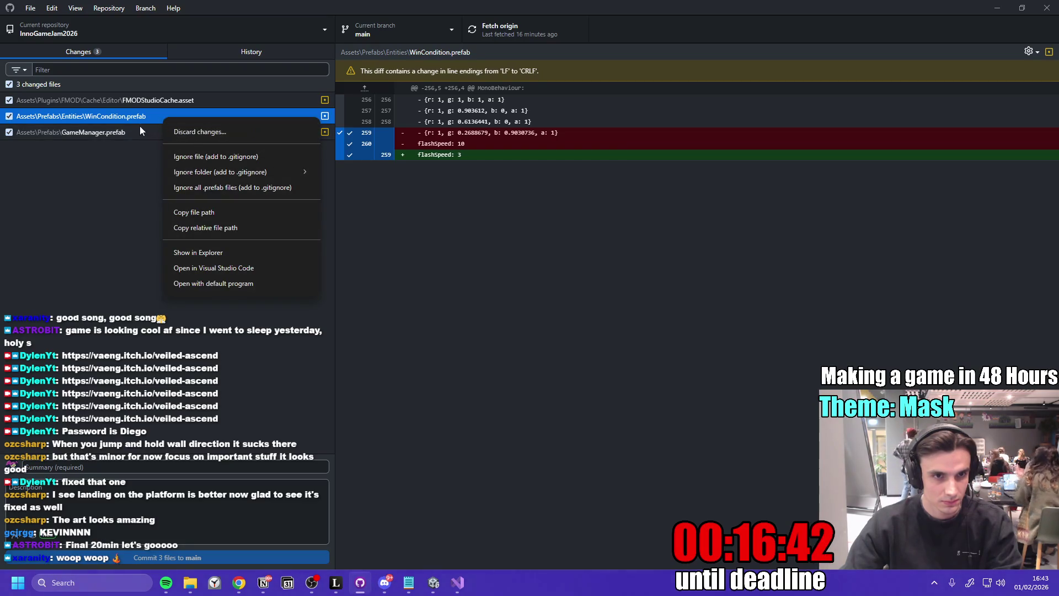
pyautogui.click(28, 120)
pyautogui.click(9, 100)
pyautogui.click(9, 136)
pyautogui.click(8, 133)
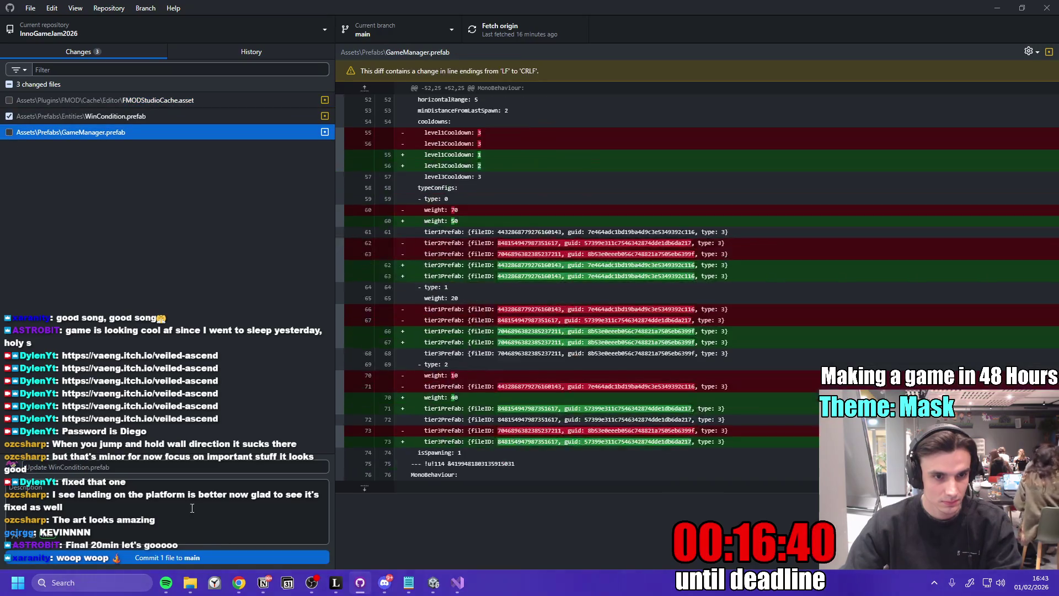
# - Commit WinCondition.prefab to main with the summary 'Stop blink of Mask'
pyautogui.click(161, 467)
pyautogui.write('Stop bl')
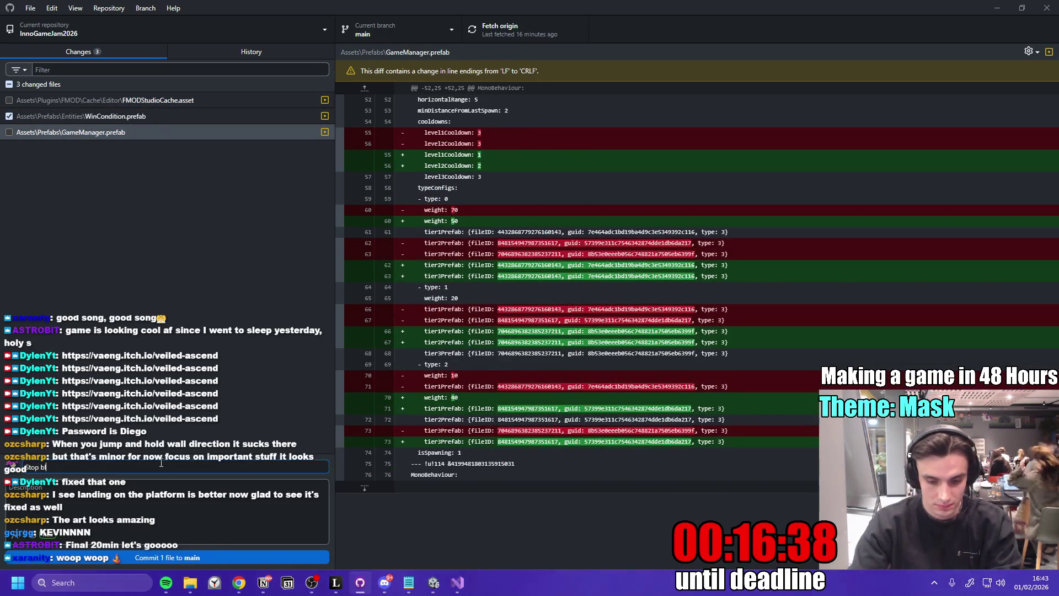
pyautogui.write('ink of Mask')
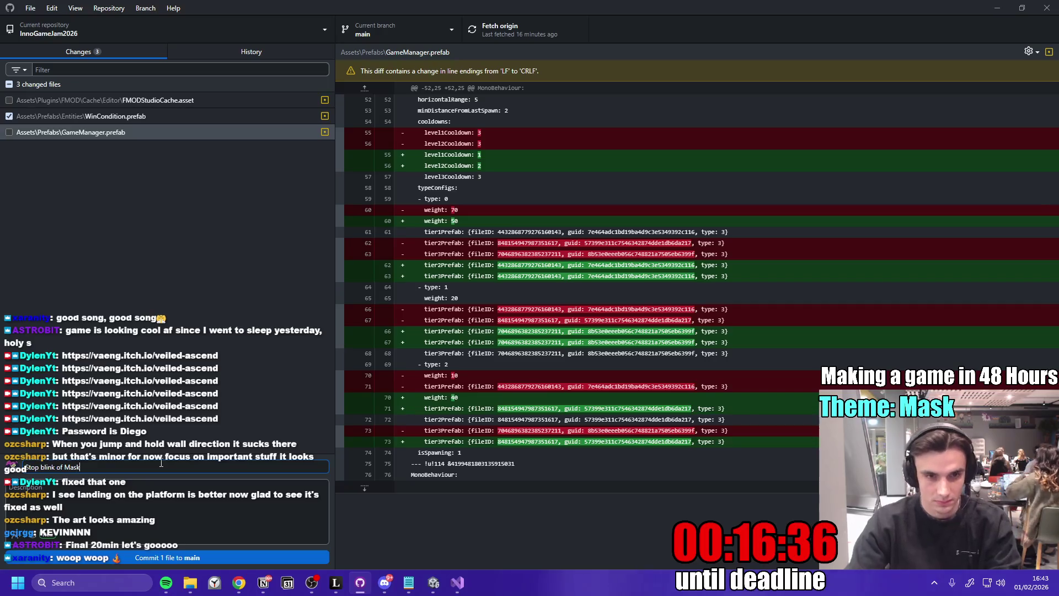
pyautogui.click(237, 553)
# - Push to origin, fetch the newer remote commits, and go back to Visual Studio
pyautogui.click(498, 29)
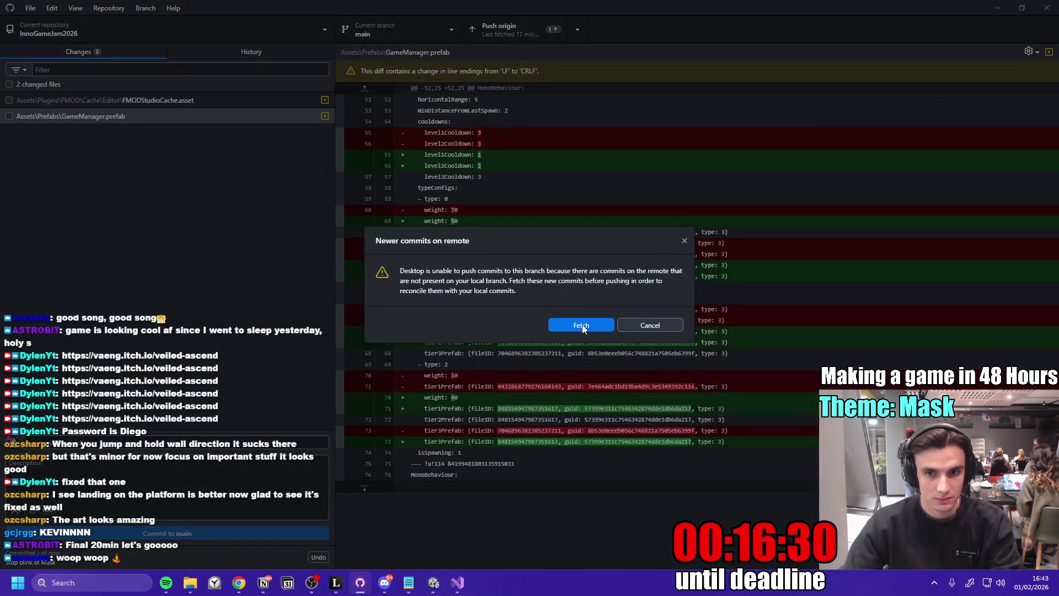
pyautogui.click(581, 325)
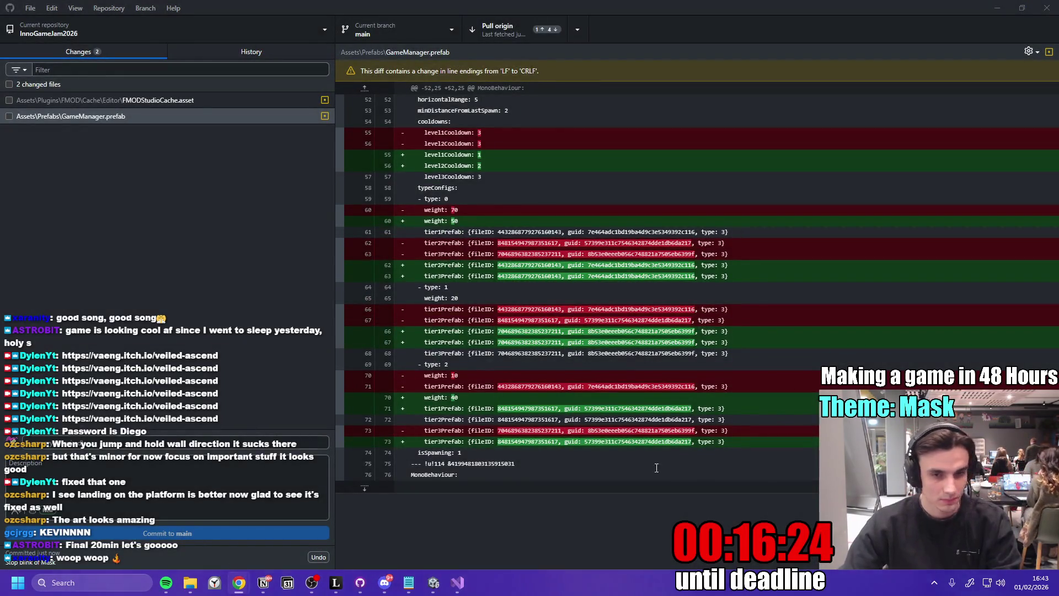
pyautogui.click(457, 583)
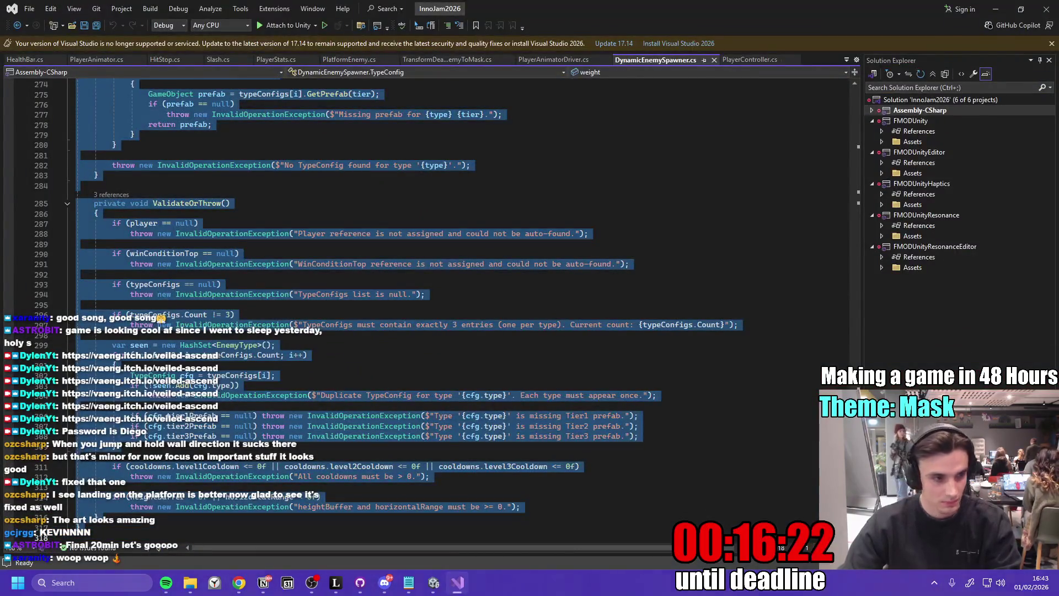
# - Scroll the spawner code briefly, then bring back GitHub Desktop's GameManager.prefab diff
pyautogui.hotkey('alt', 'Tab')
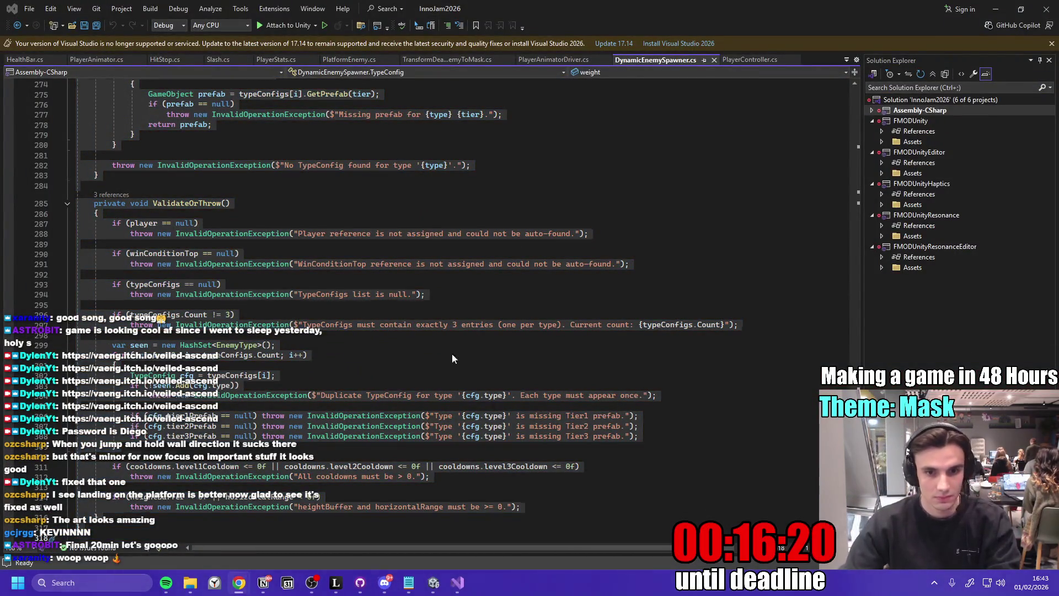
pyautogui.scroll(5, 452, 359)
pyautogui.hotkey('alt', 'Tab')
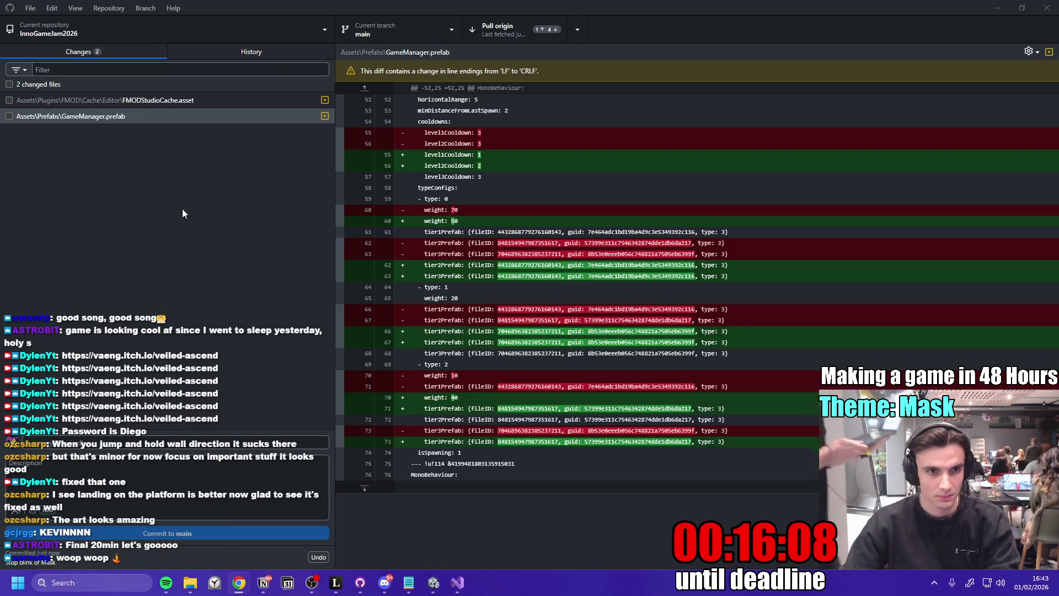
# - Minimise GitHub Desktop to reveal Unity's Dynamic Enemy Spawner with level cooldowns 1, 2 and 3
pyautogui.click(997, 8)
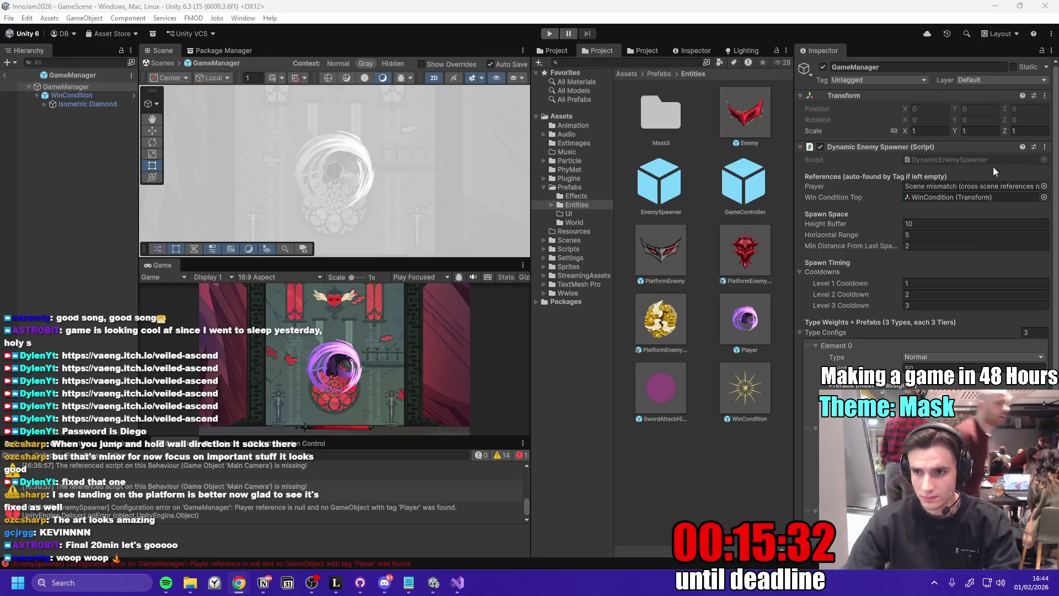
# - Replace DynamicEnemySpawner.cs with the pasted per-level type weight version, save, and minimise Visual Studio
pyautogui.click(1045, 146)
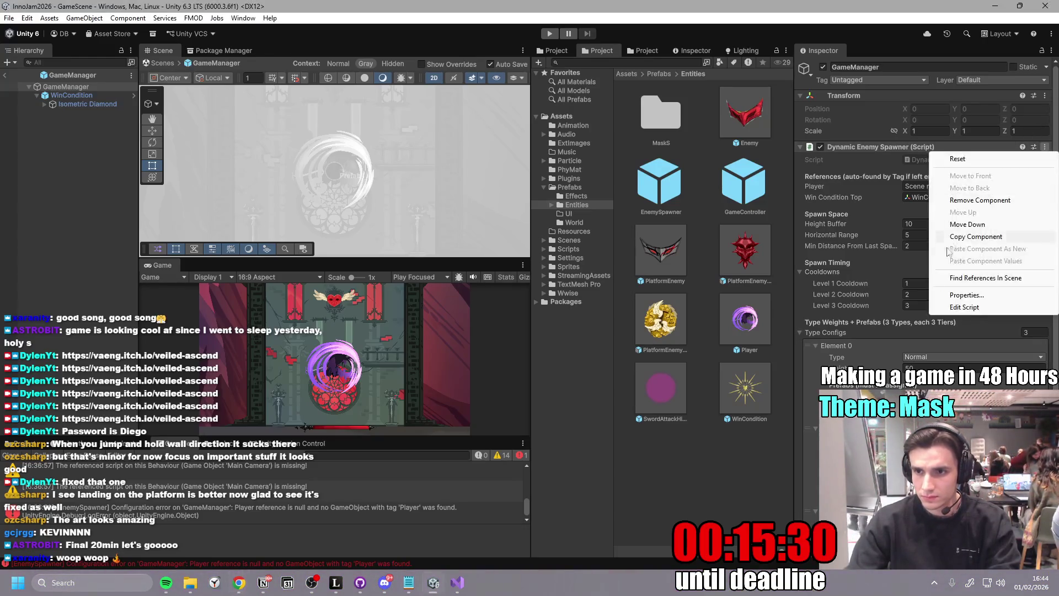
pyautogui.click(964, 307)
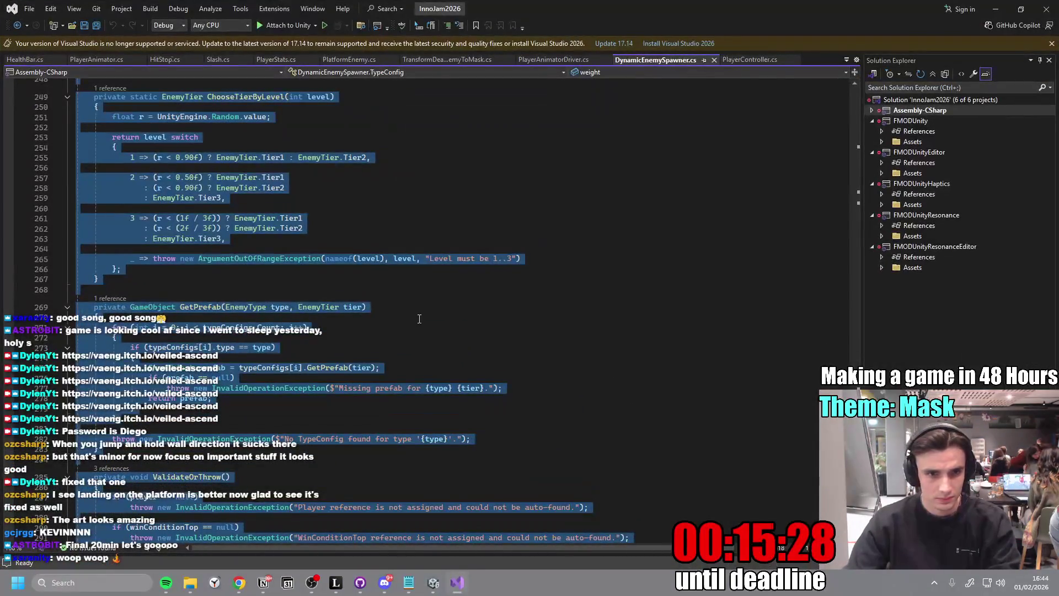
pyautogui.click(420, 319)
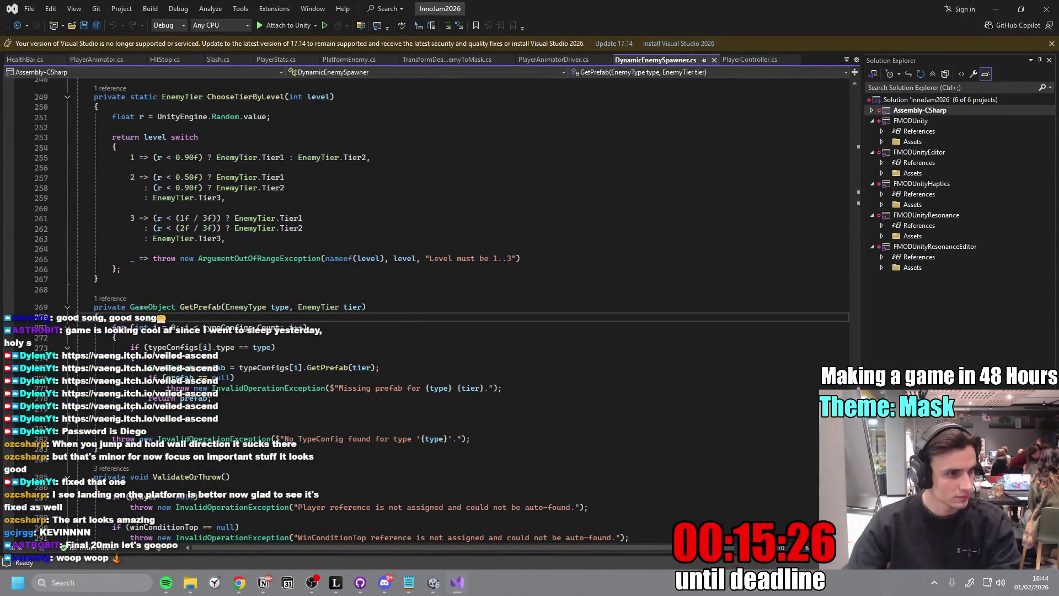
pyautogui.moveTo(309, 208); pyautogui.dragTo(386, 540)
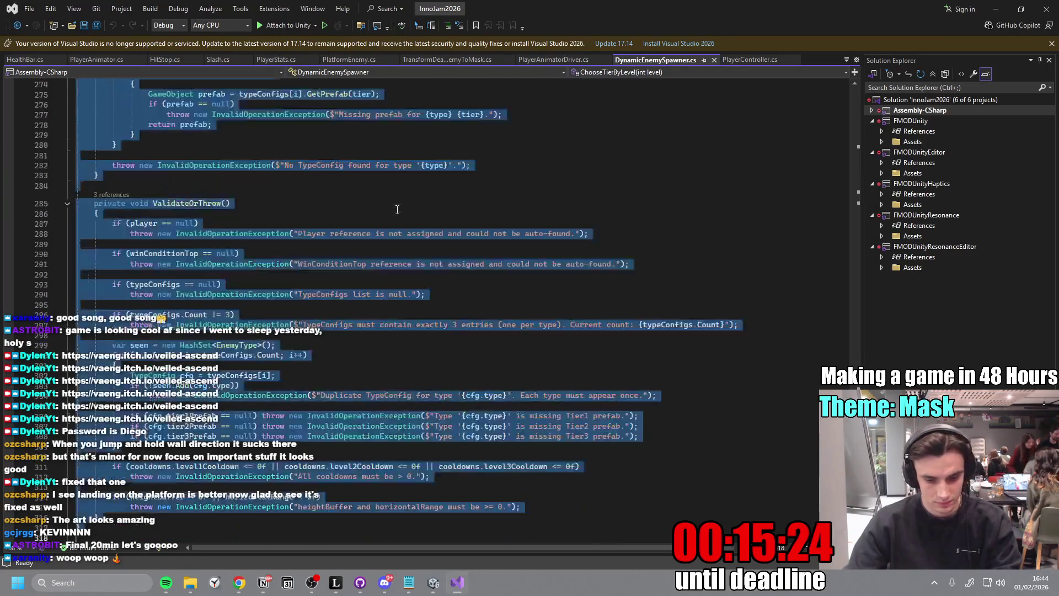
pyautogui.hotkey('ctrl', 'v')
pyautogui.hotkey('ctrl', 's')
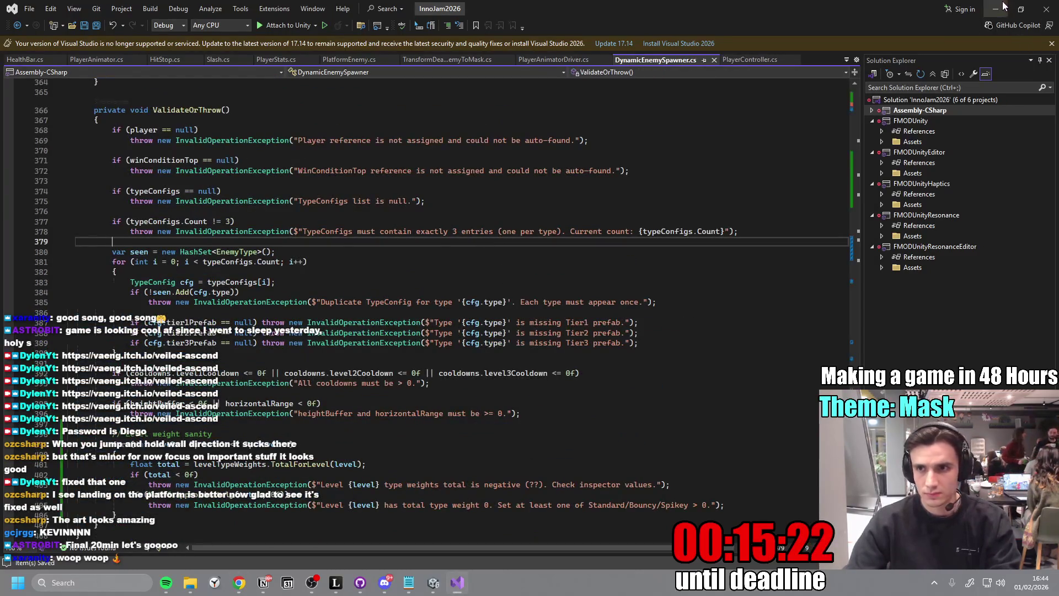
pyautogui.click(996, 8)
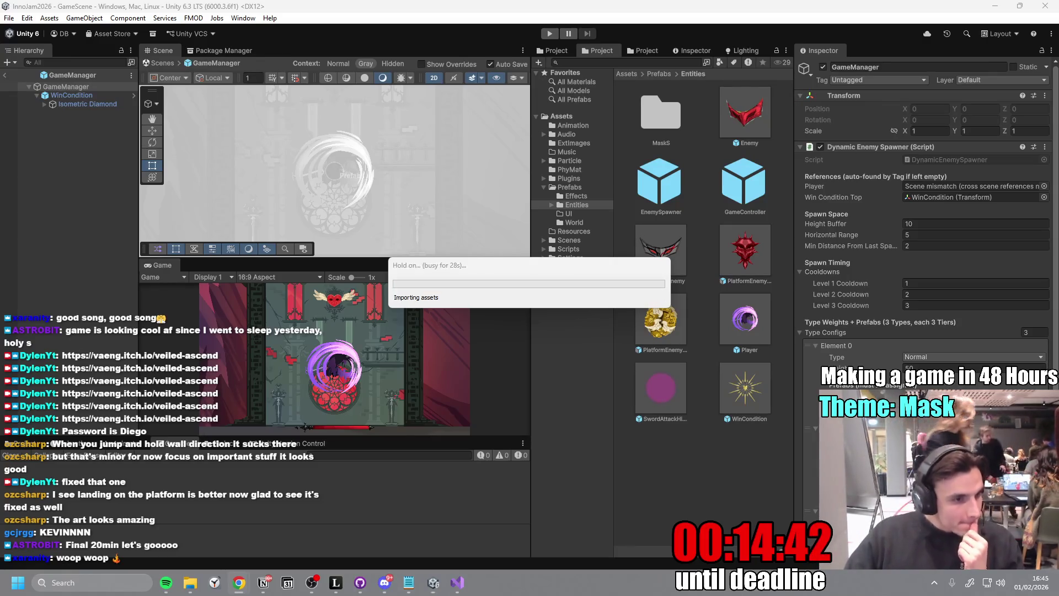
# - Review the spawner's Type Weights PER LEVEL in the Inspector and collapse Element 0
pyautogui.scroll(-5, 1057, 287)
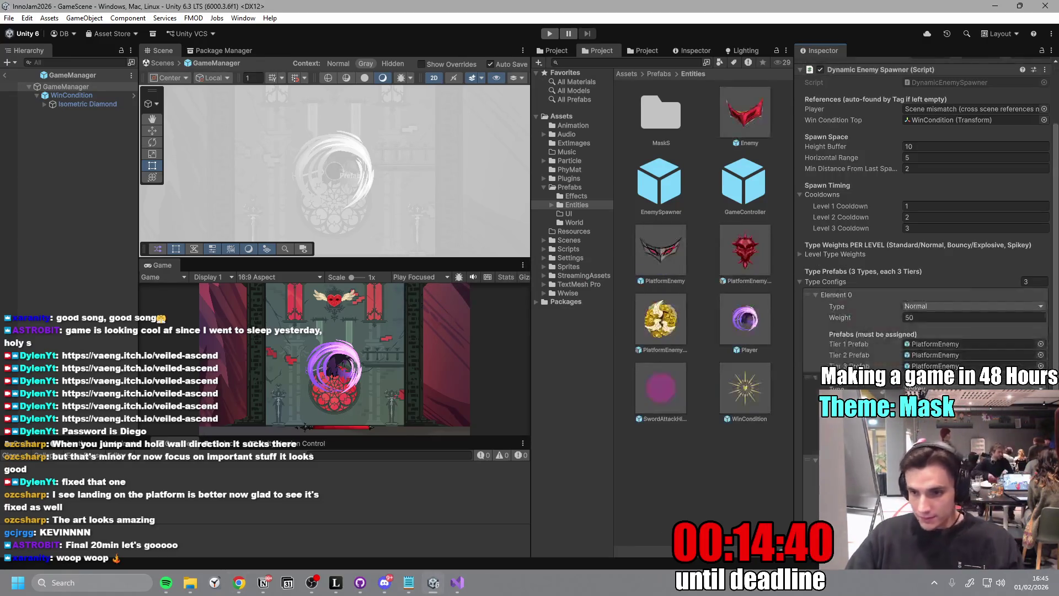
pyautogui.scroll(-3, 1057, 287)
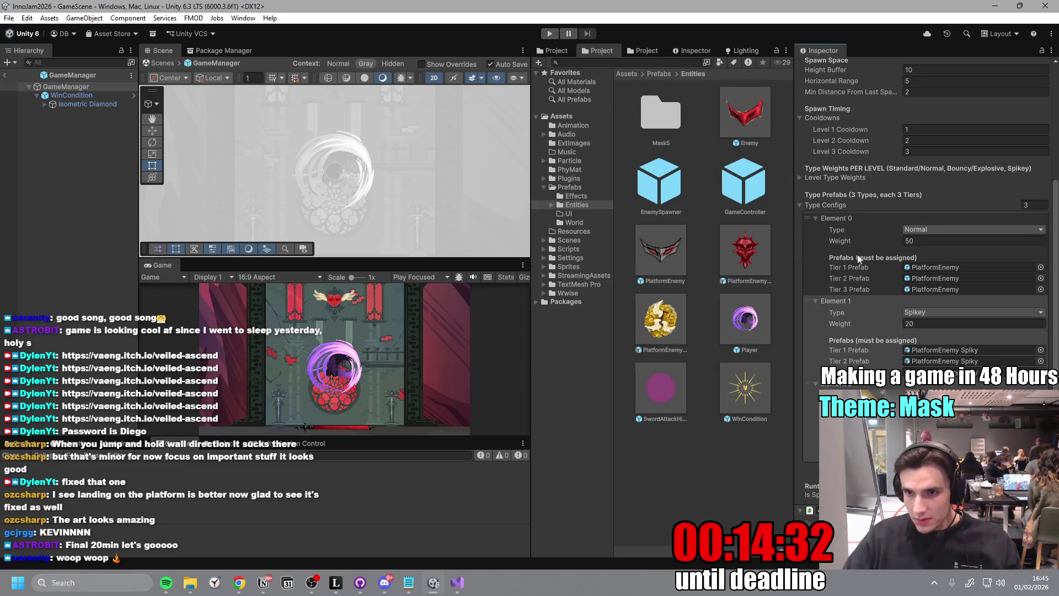
pyautogui.scroll(5, 859, 259)
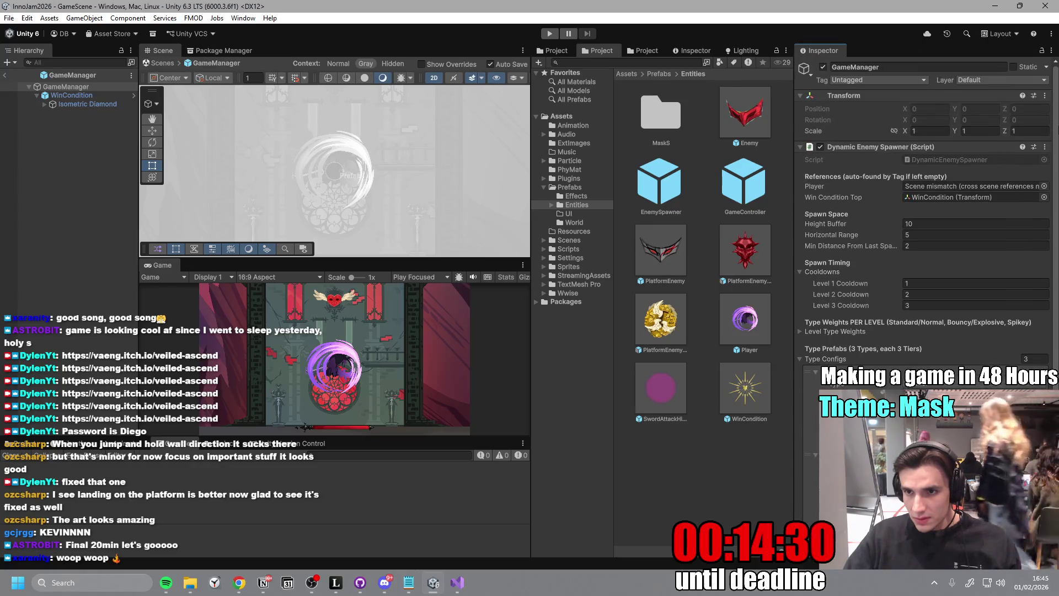
pyautogui.scroll(-4, 921, 248)
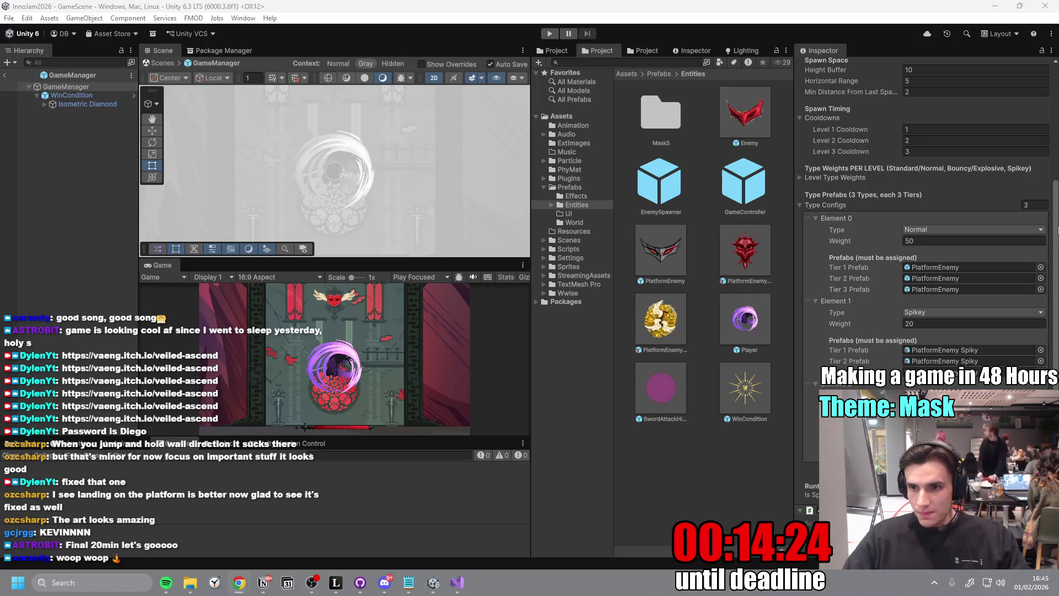
pyautogui.scroll(1, 1038, 237)
pyautogui.click(815, 265)
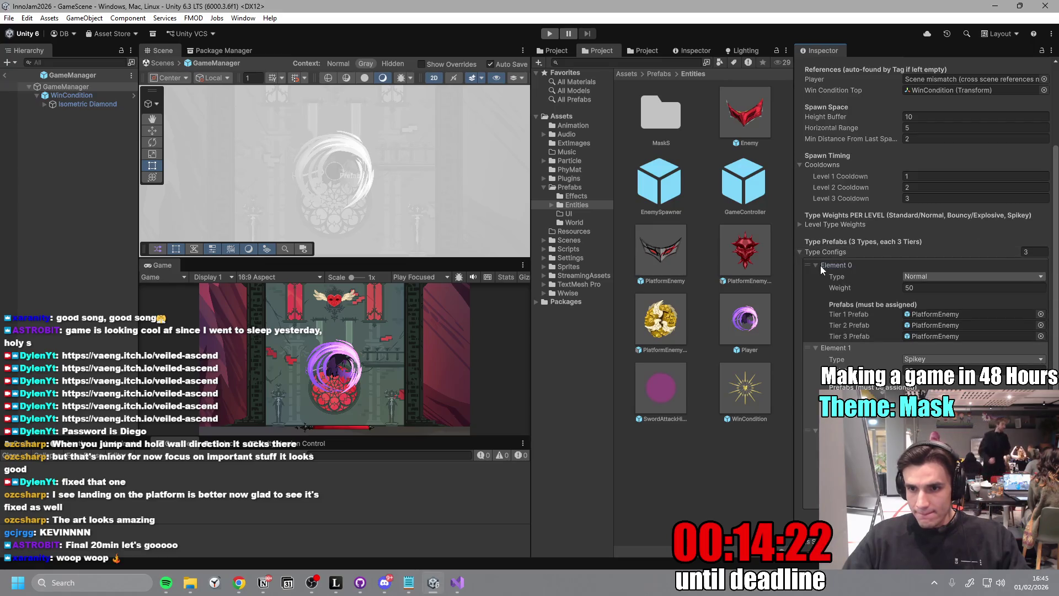
pyautogui.scroll(2, 820, 266)
pyautogui.scroll(1, 817, 395)
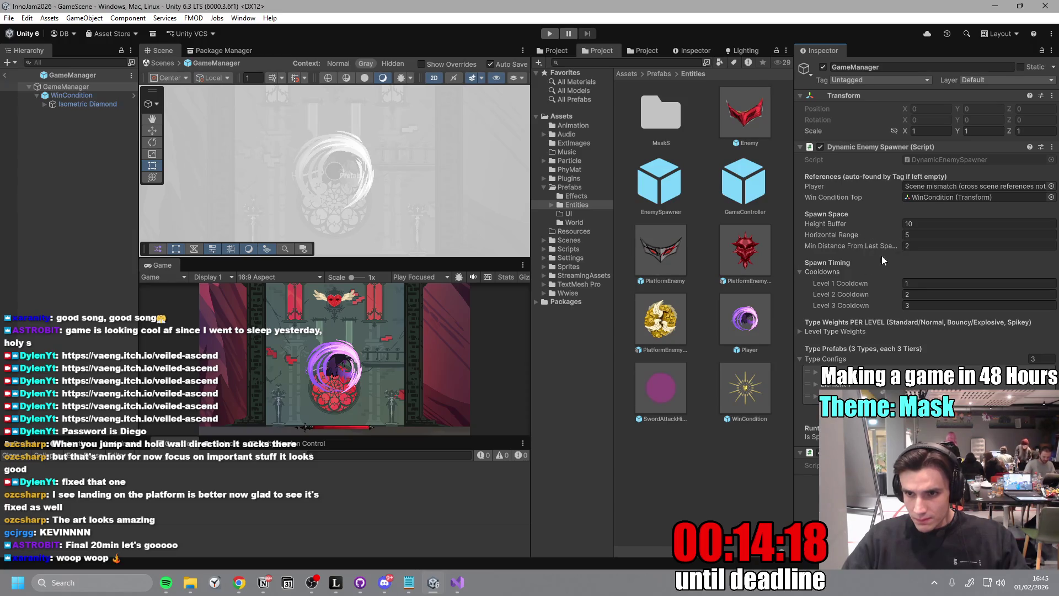
# - Glance at the spawner code in Visual Studio, then maximise the Game view in Unity
pyautogui.click(458, 582)
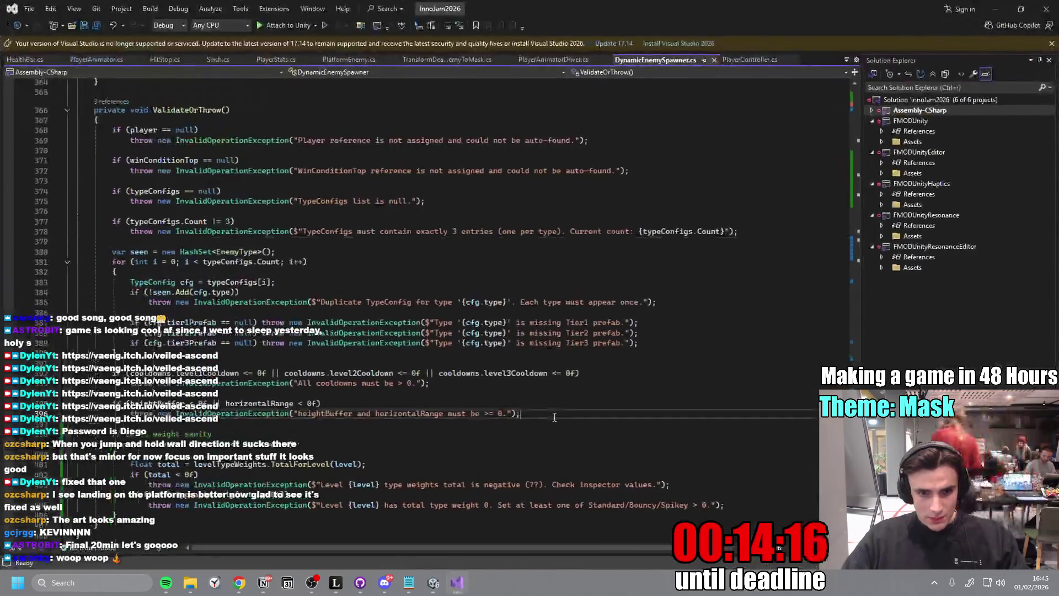
pyautogui.scroll(5, 566, 418)
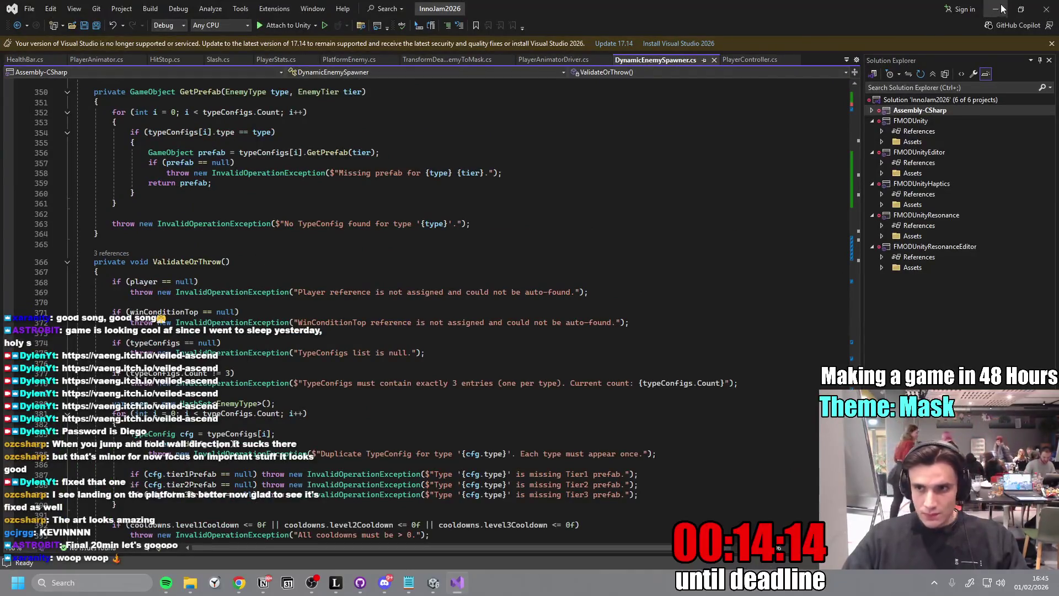
pyautogui.click(1002, 9)
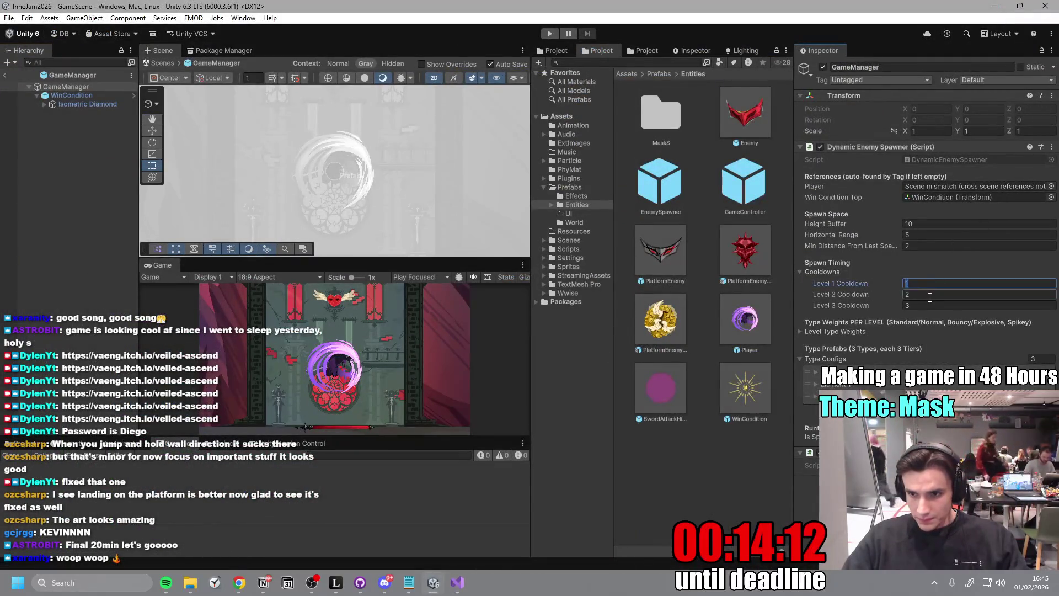
pyautogui.doubleClick(163, 265)
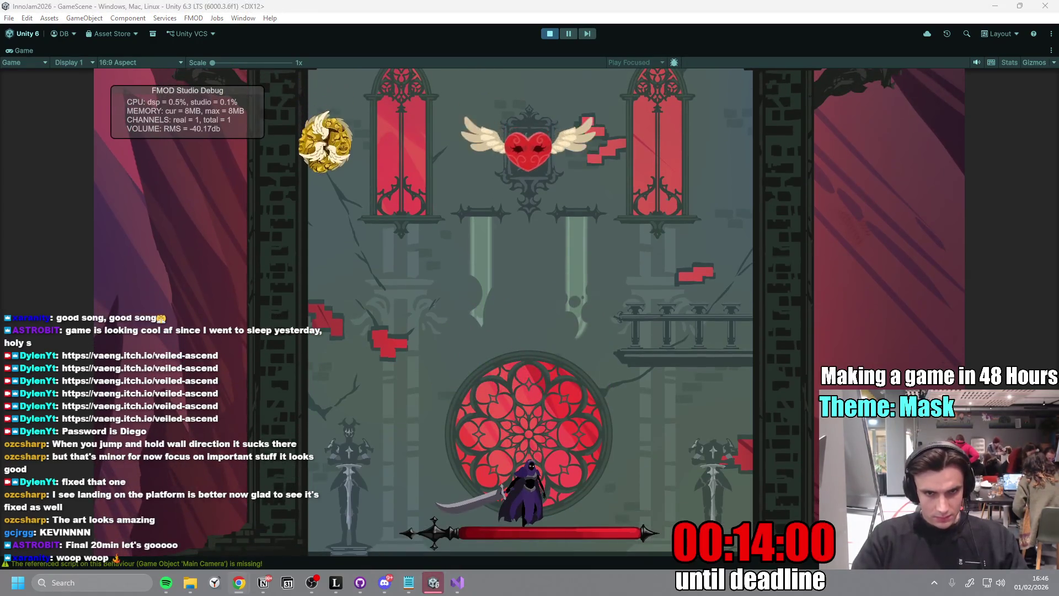
# - Climb the tower toward the rose window, slashing mask enemies until the character dies
pyautogui.press('a')
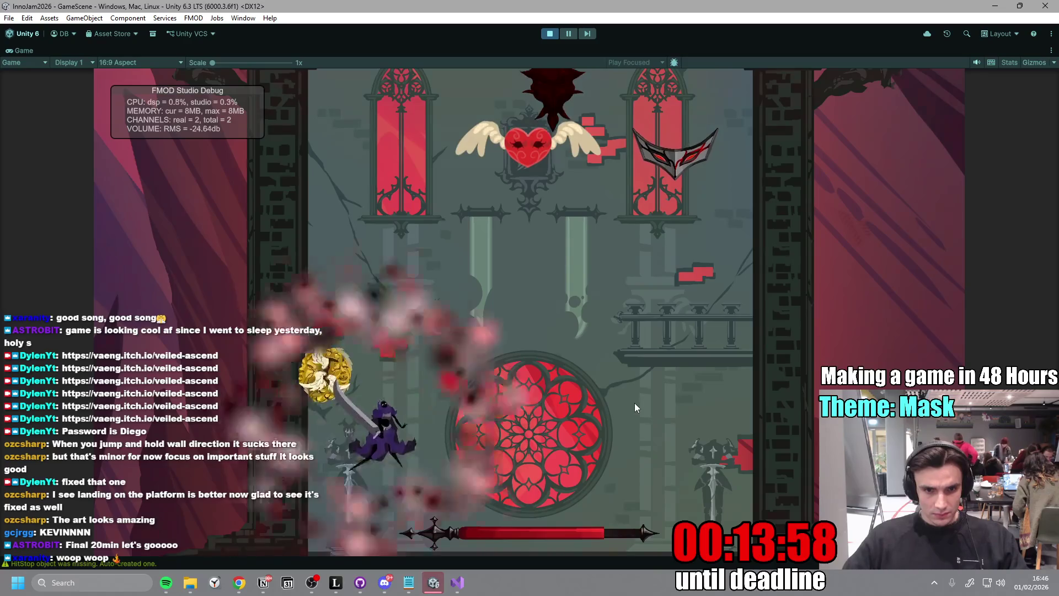
pyautogui.press('space')
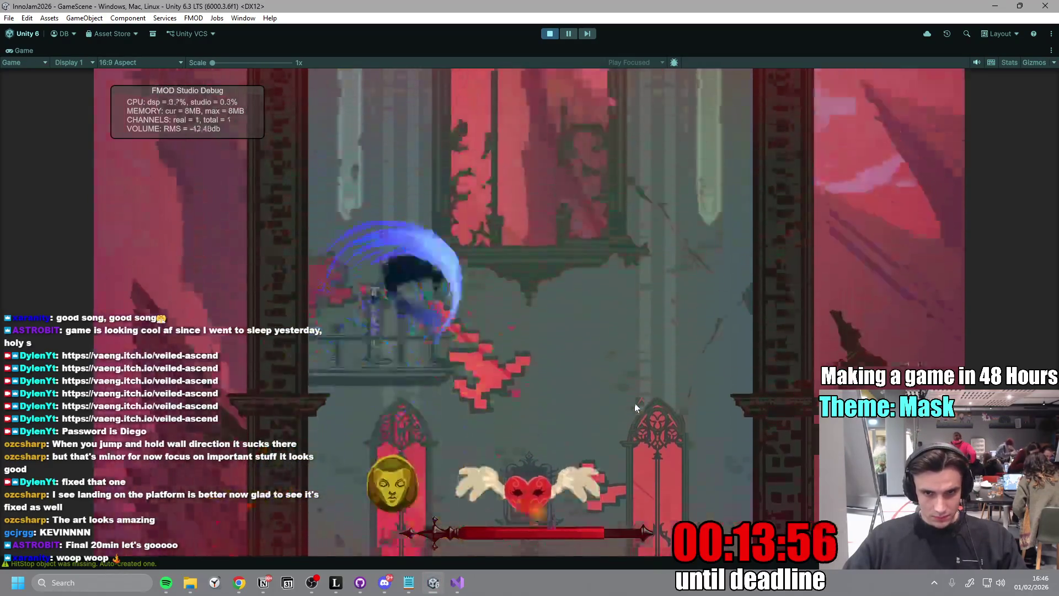
pyautogui.press('space')
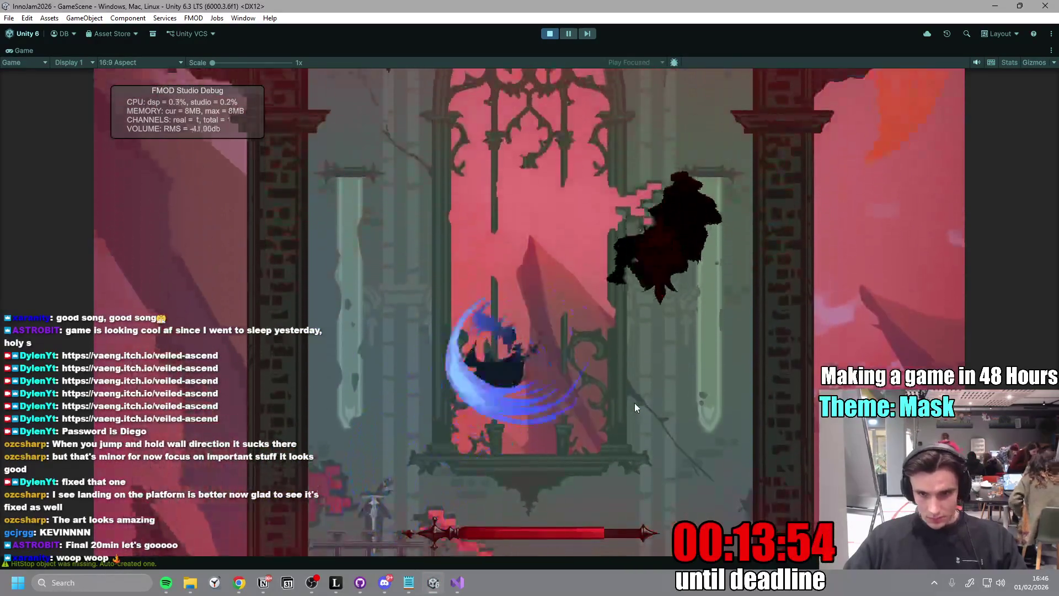
pyautogui.press('a')
pyautogui.press('space')
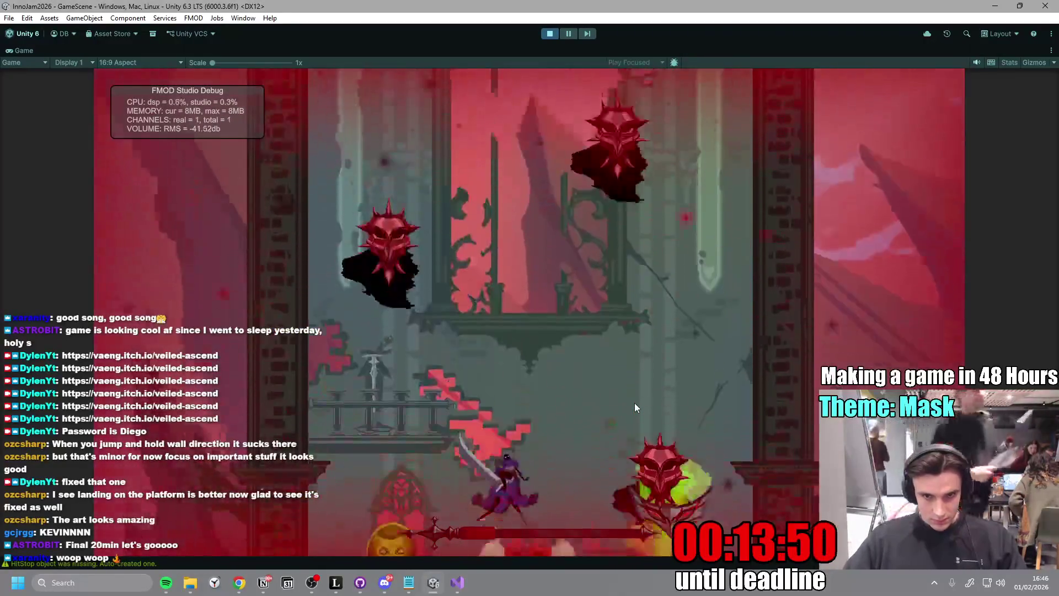
pyautogui.press('a')
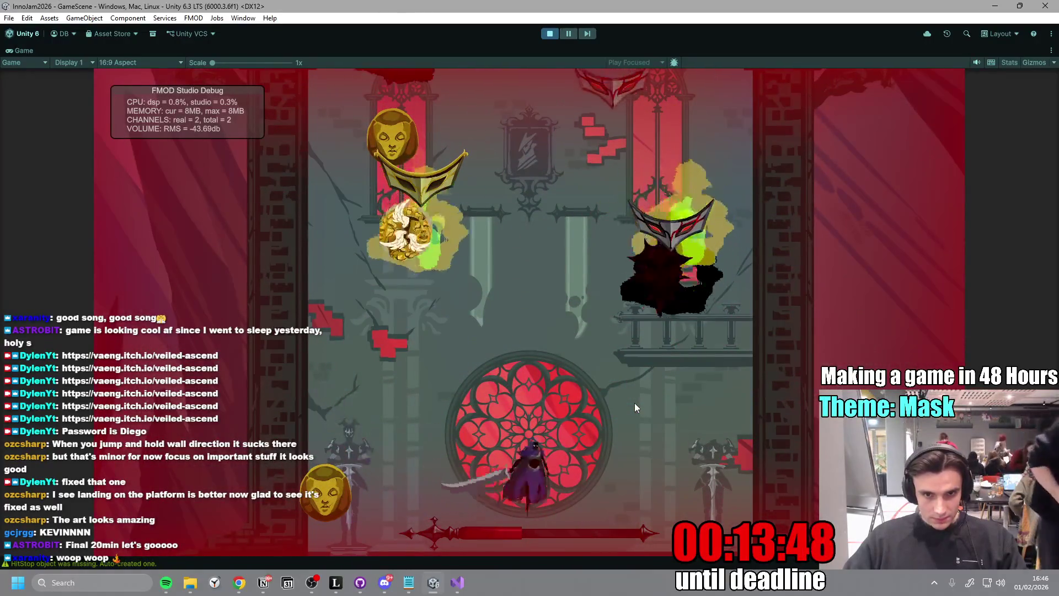
pyautogui.press('space')
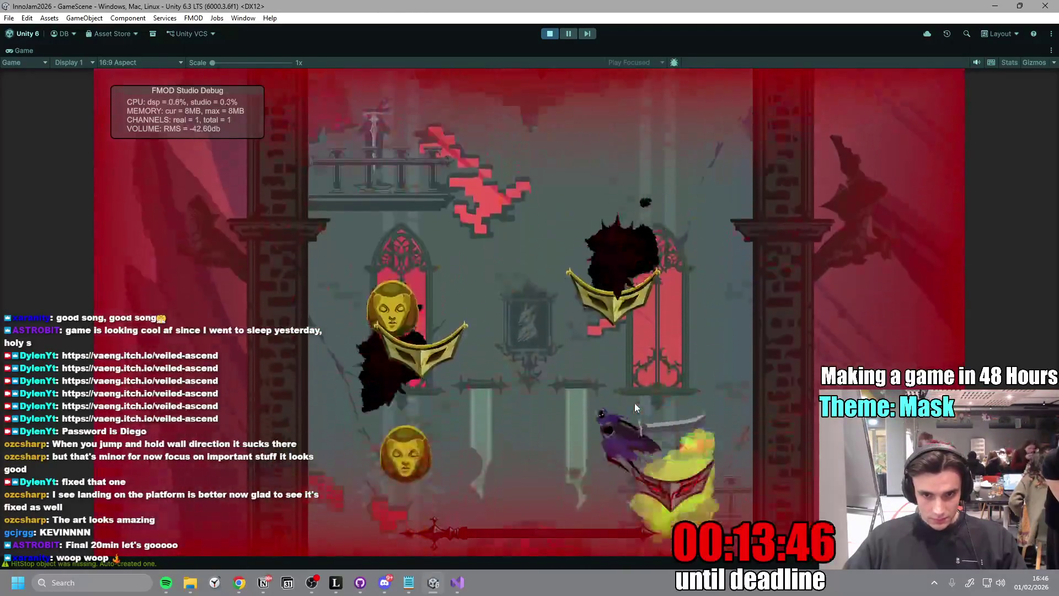
pyautogui.press('space')
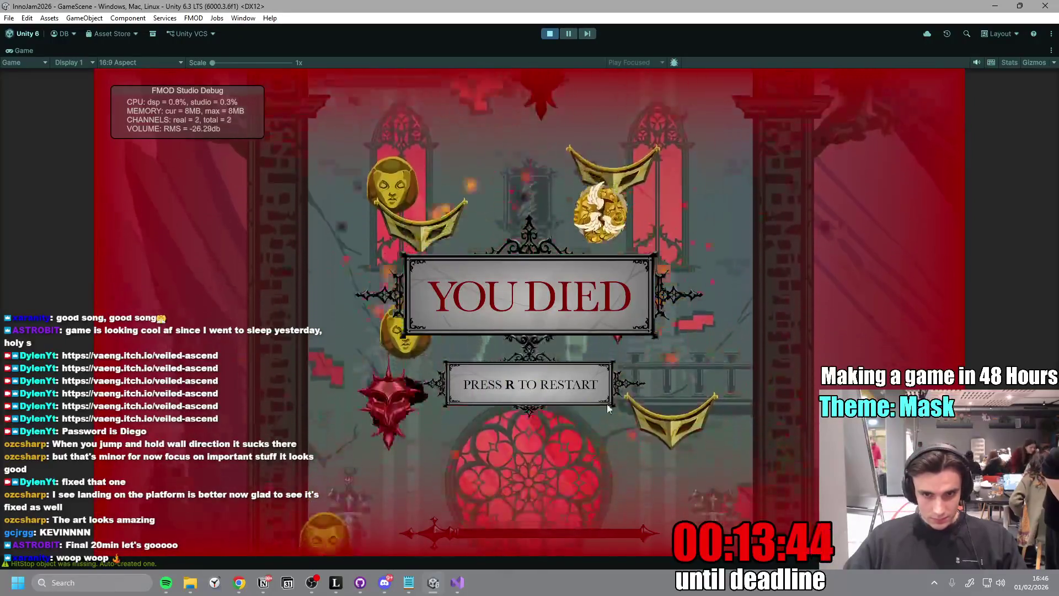
# - Restart with R and swirl-attack past the rose window into the arch-window room
pyautogui.press('r')
pyautogui.press('d')
pyautogui.press('a')
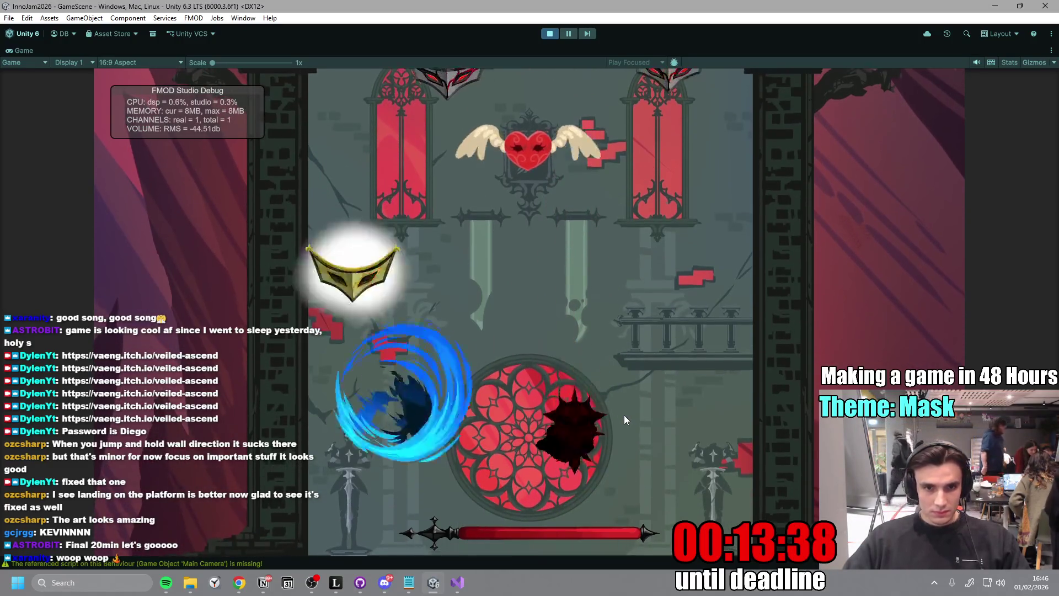
pyautogui.press('space')
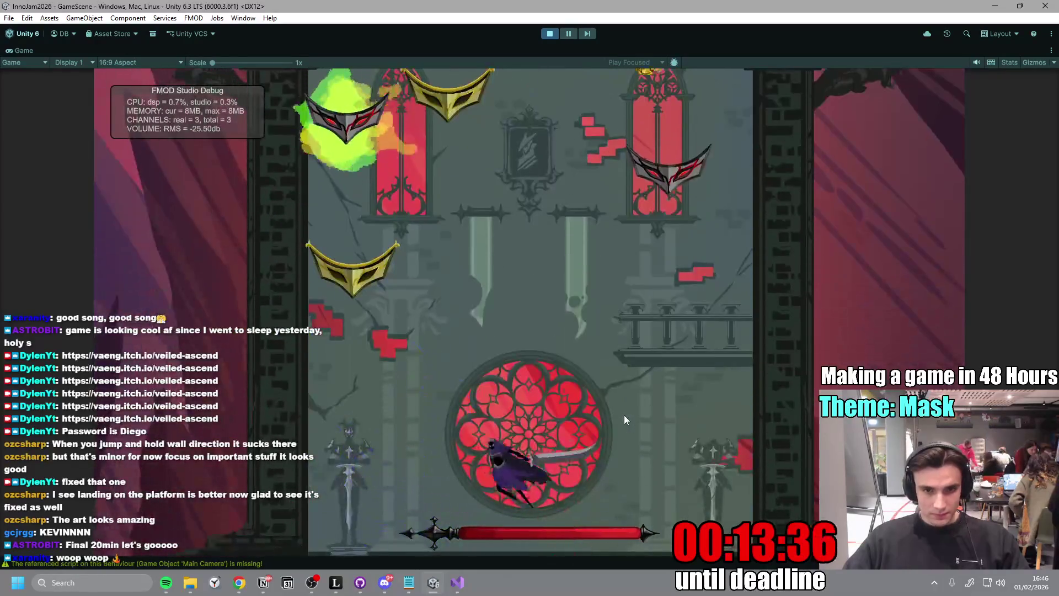
pyautogui.press('d')
pyautogui.press('space')
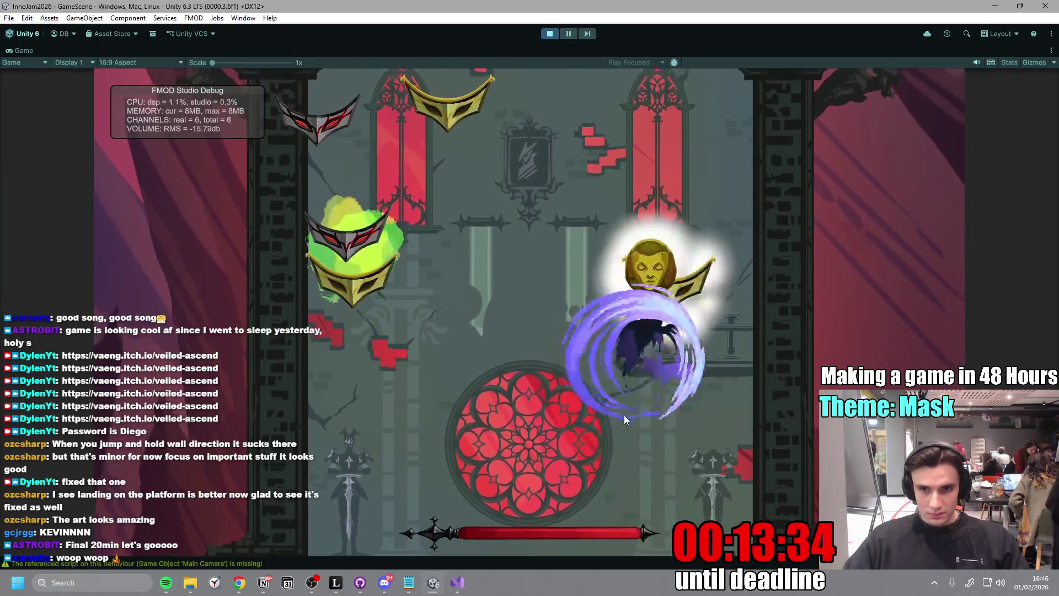
pyautogui.press('space')
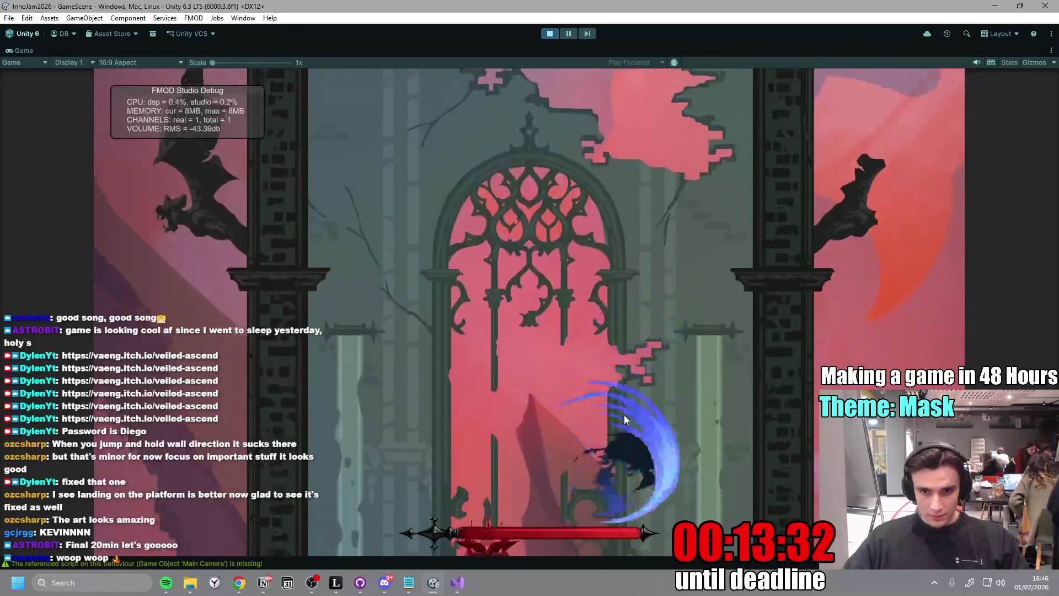
# - Climb into the gold-mask room and the next area, then stop Play mode
pyautogui.press('space')
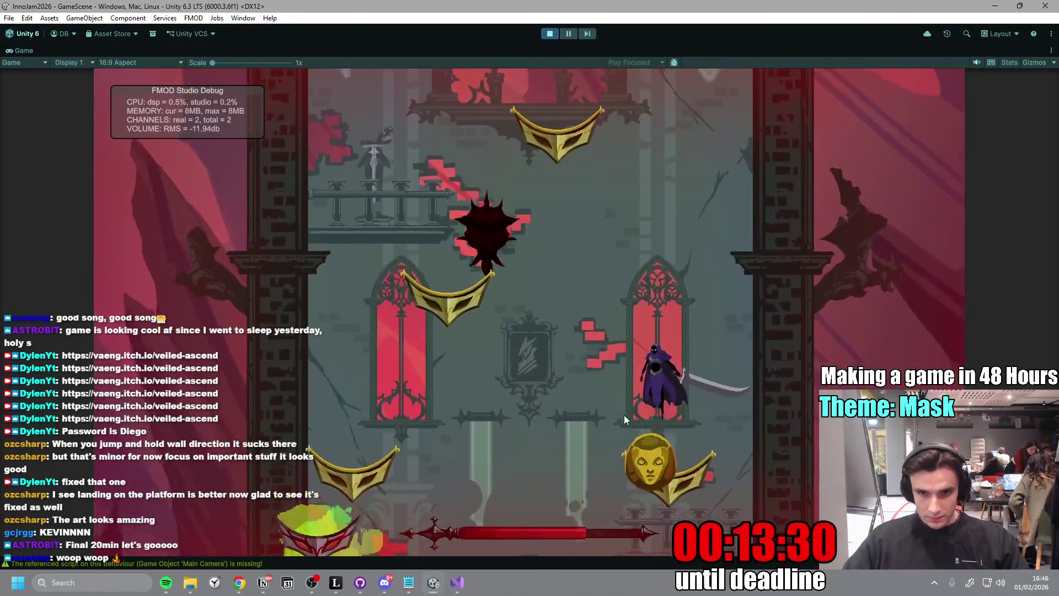
pyautogui.press('space')
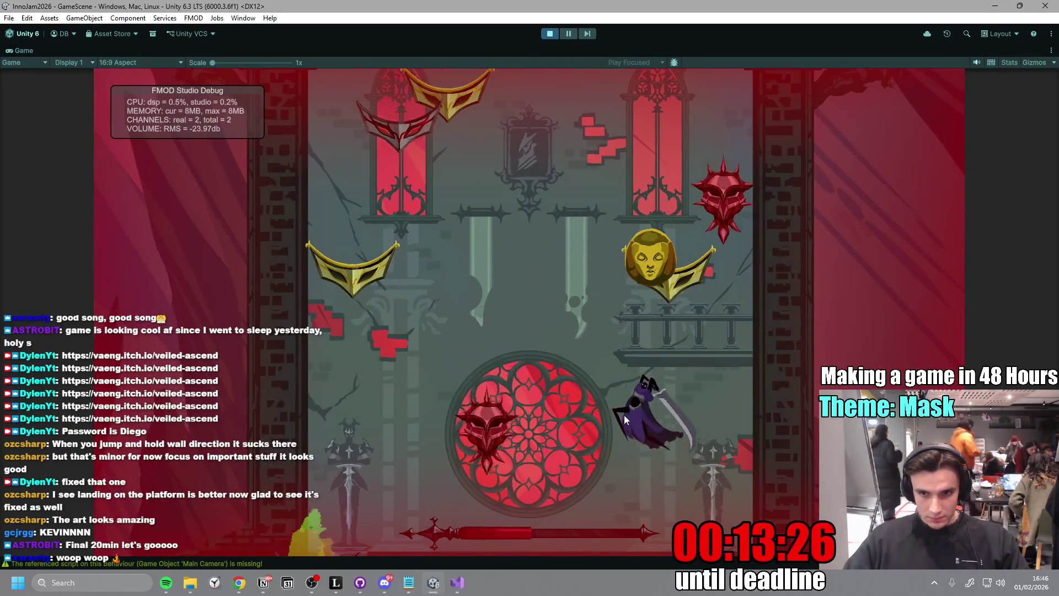
pyautogui.press('a')
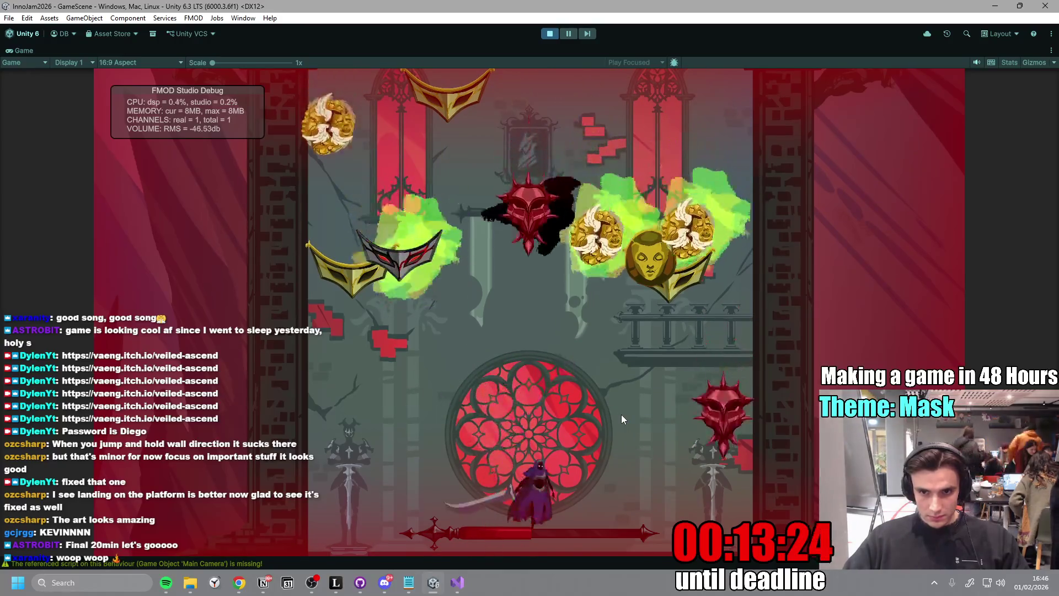
pyautogui.press('d')
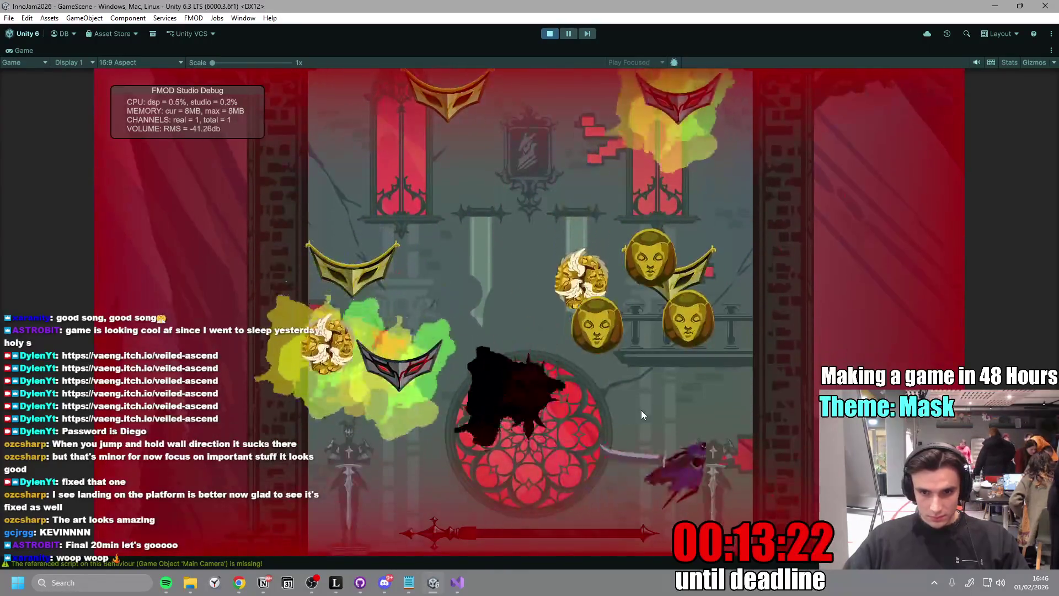
pyautogui.press('space')
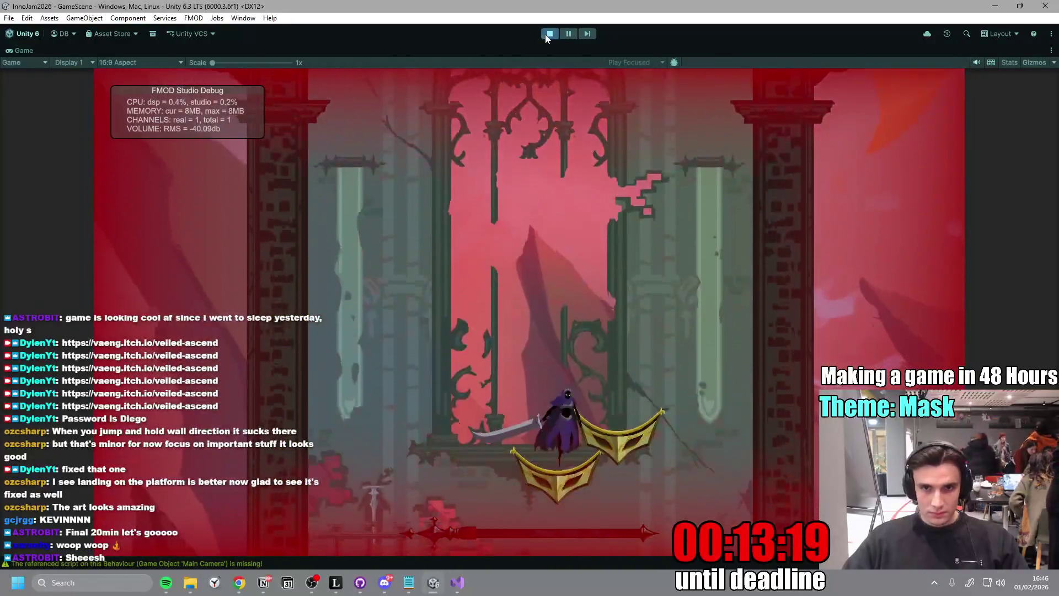
pyautogui.click(546, 34)
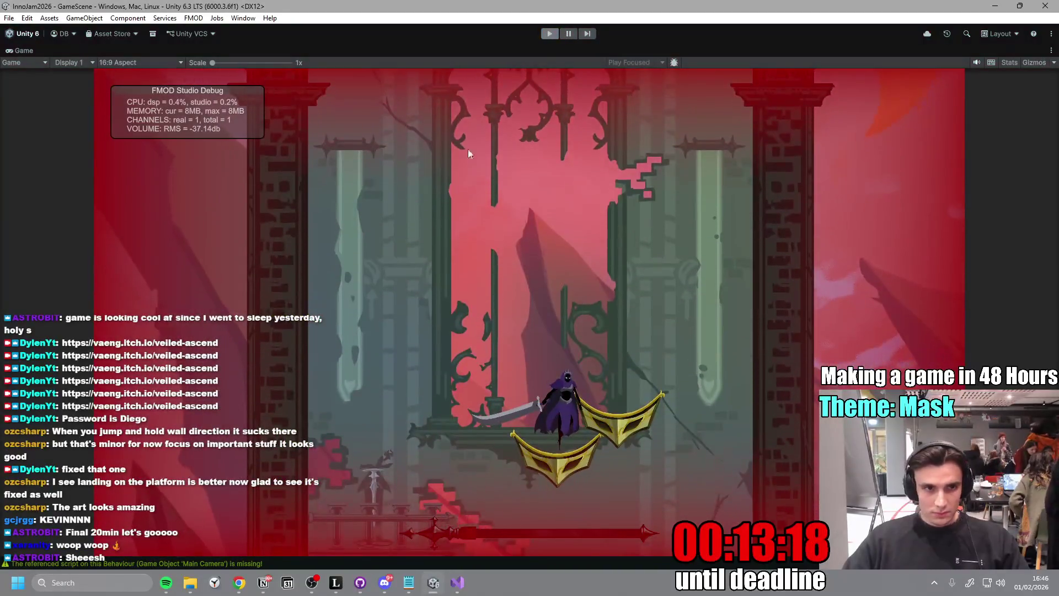
# - Narrow the PlatformEnemy Spiky prefab's Box Collider 2D to about 1.03 wide, then return to GameScene
pyautogui.doubleClick(25, 51)
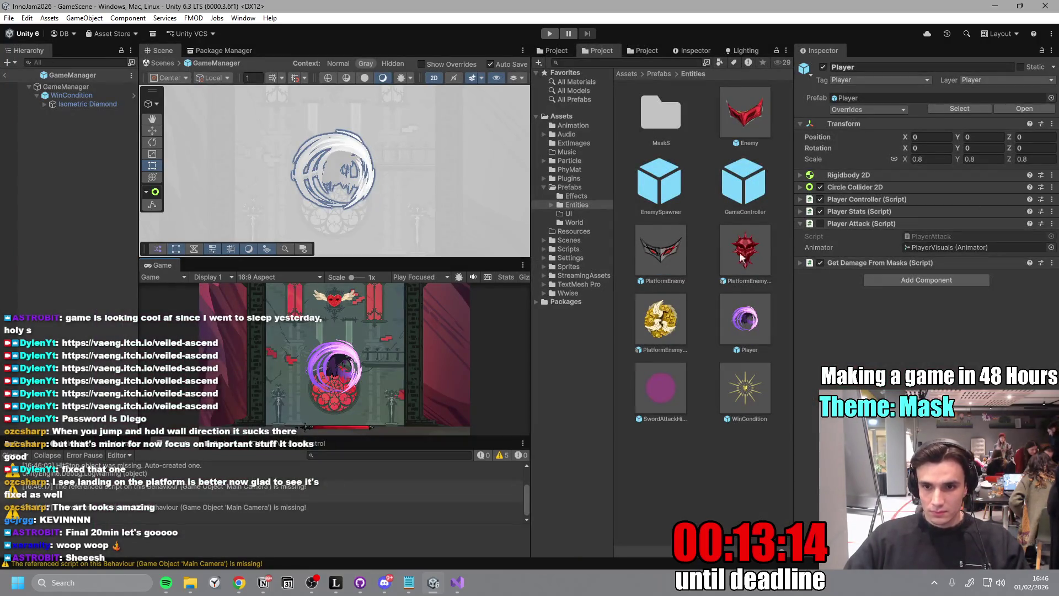
pyautogui.doubleClick(737, 253)
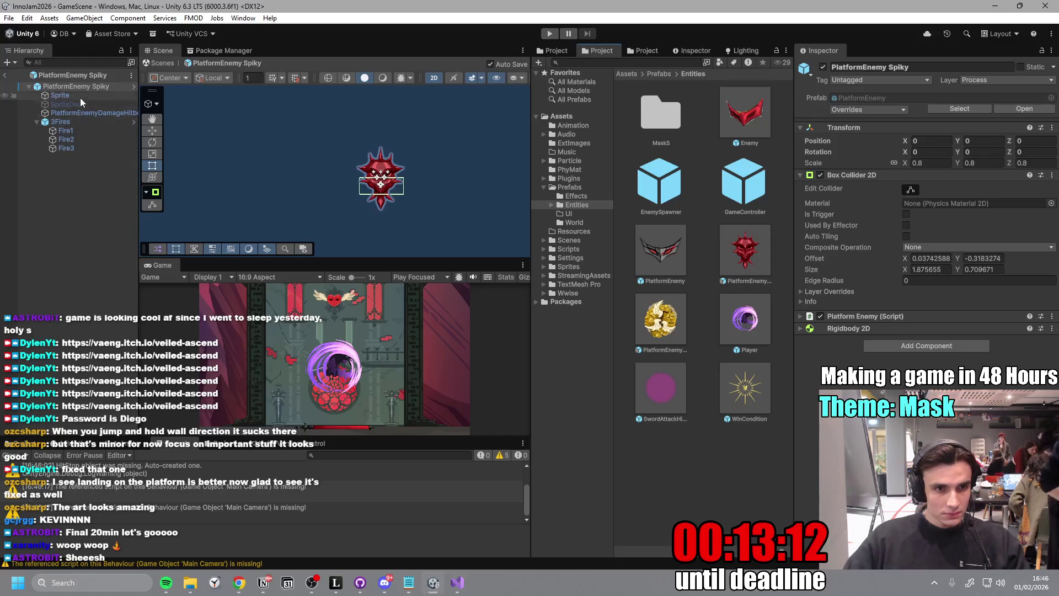
pyautogui.scroll(5, 387, 177)
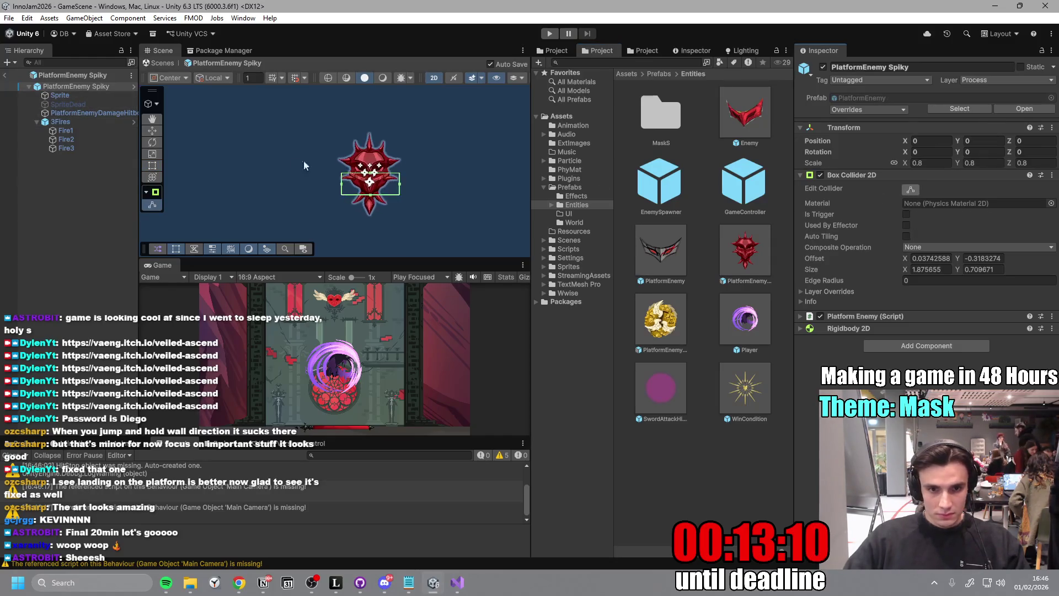
pyautogui.moveTo(430, 190); pyautogui.dragTo(394, 190)
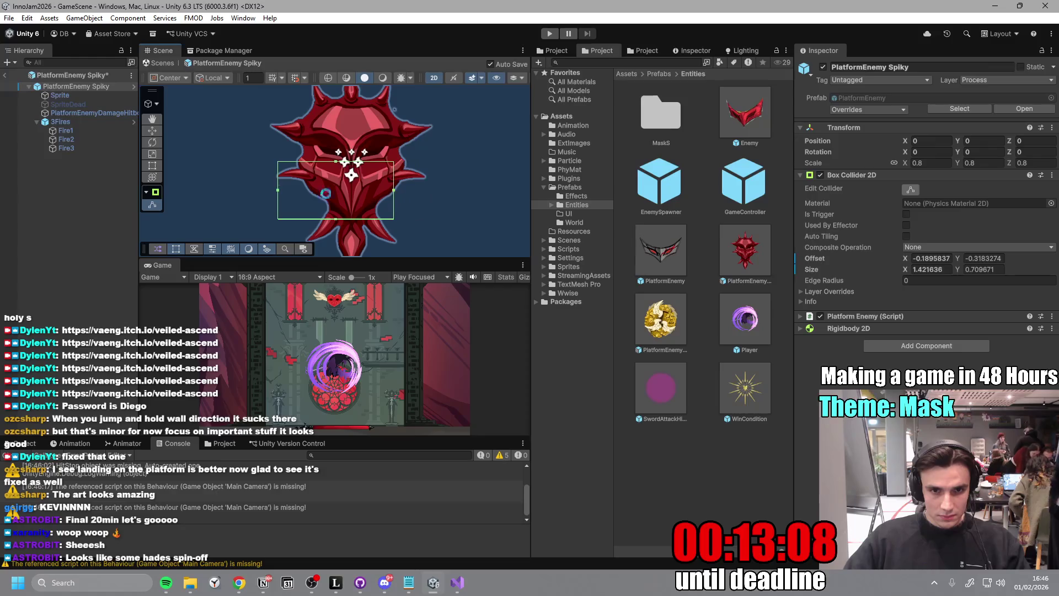
pyautogui.click(100, 113)
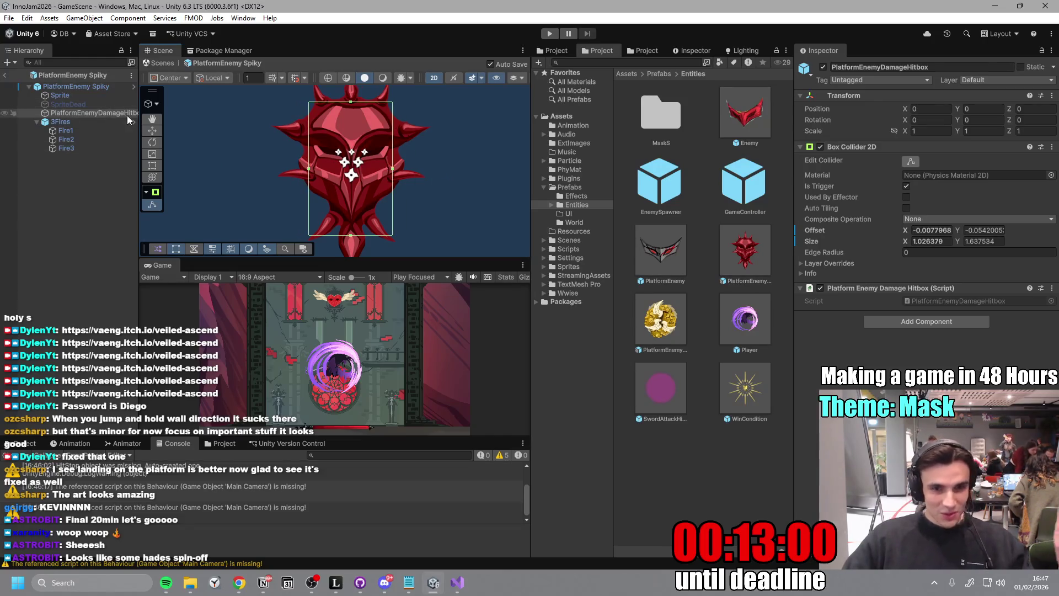
pyautogui.click(6, 75)
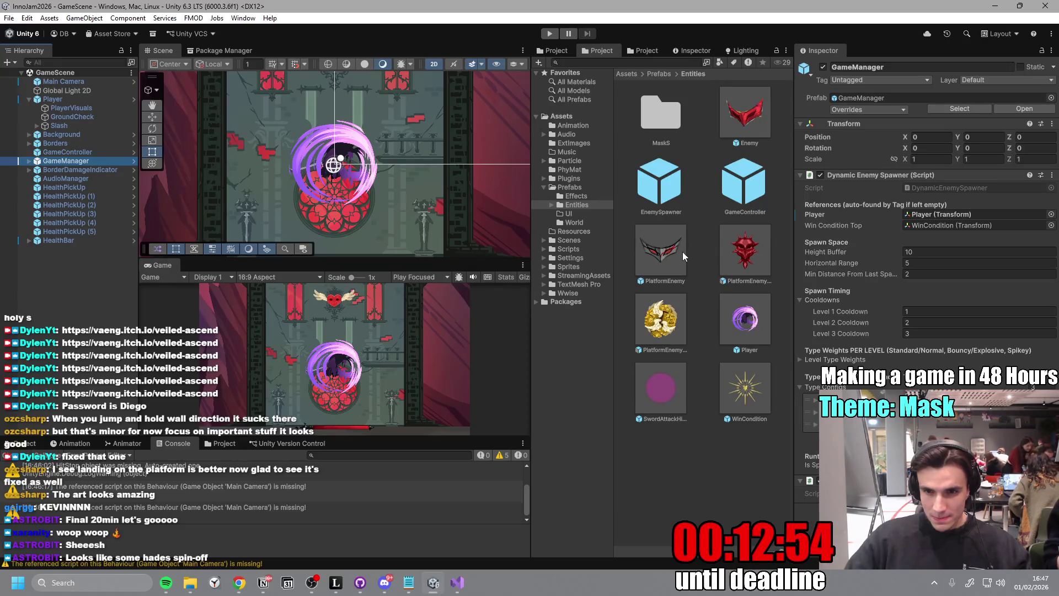
# - Set the Player prefab's Spin Up Boost to 7 and Spin Up Boost Add to 5, then enter Play mode
pyautogui.click(134, 99)
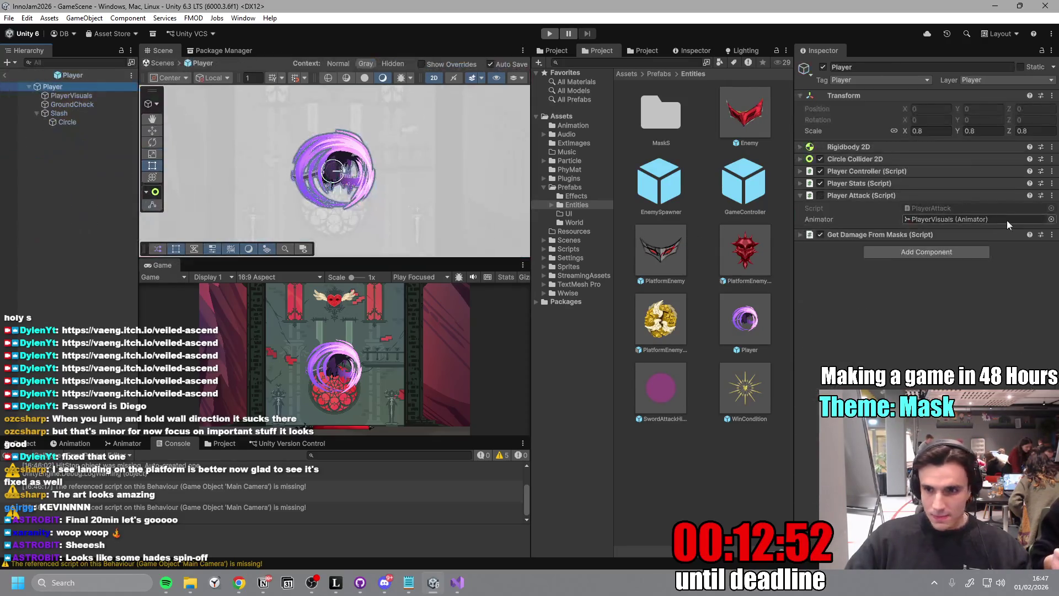
pyautogui.click(800, 171)
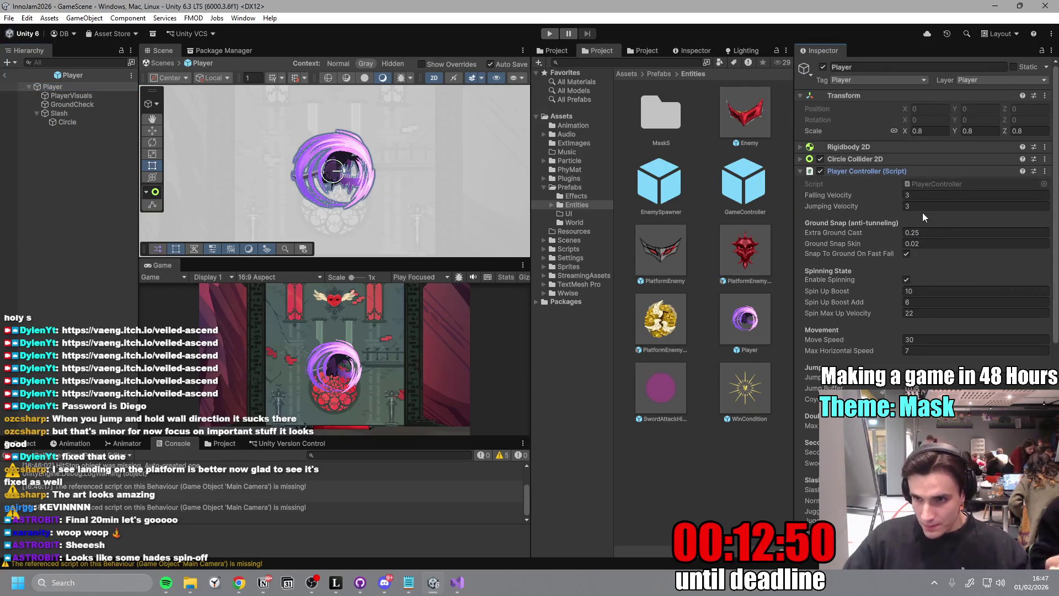
pyautogui.click(931, 289)
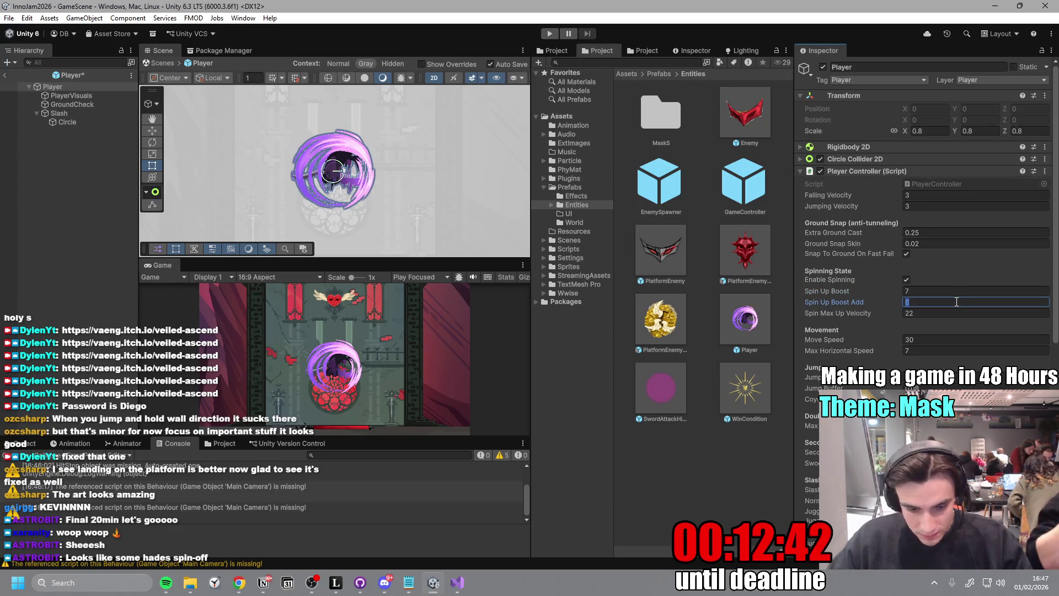
pyautogui.write('5')
pyautogui.click(549, 33)
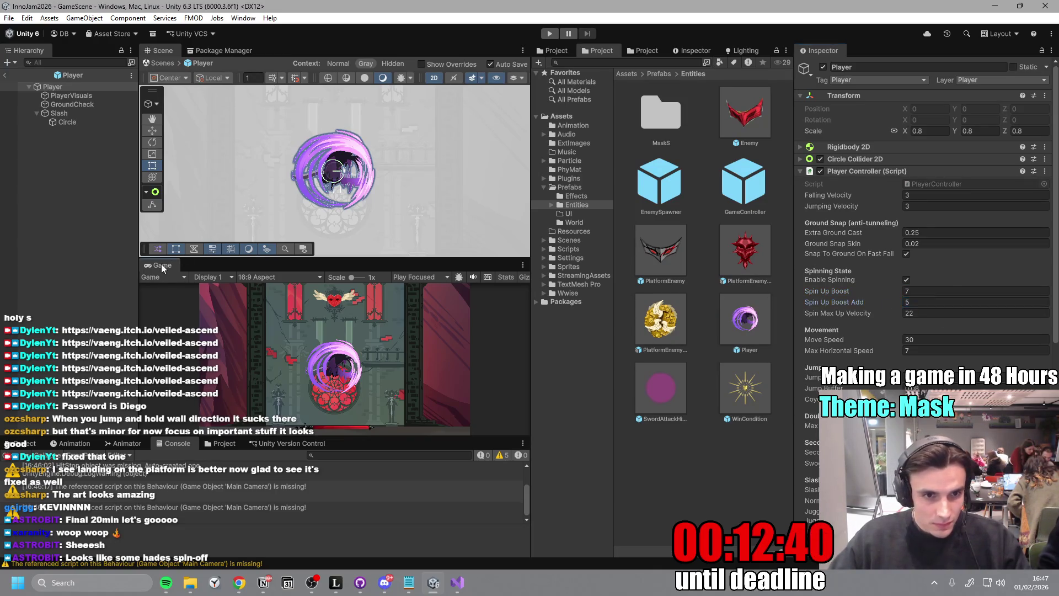
# - Switch to the Miro development board in Chrome while Play mode loads
pyautogui.click(240, 584)
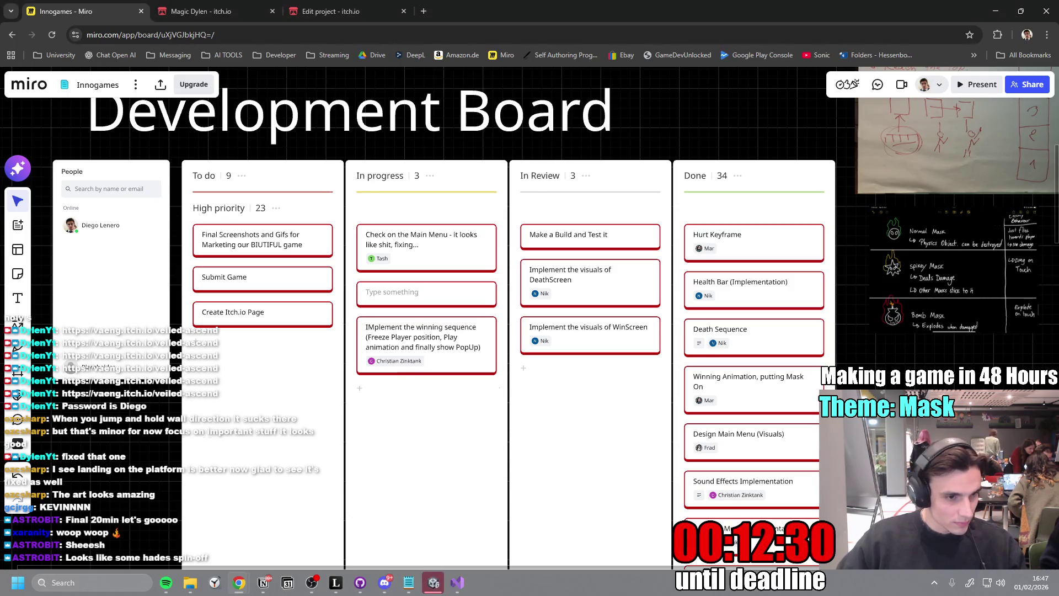
# - Bring Unity back to the front with the game still running in Play mode
pyautogui.click(436, 580)
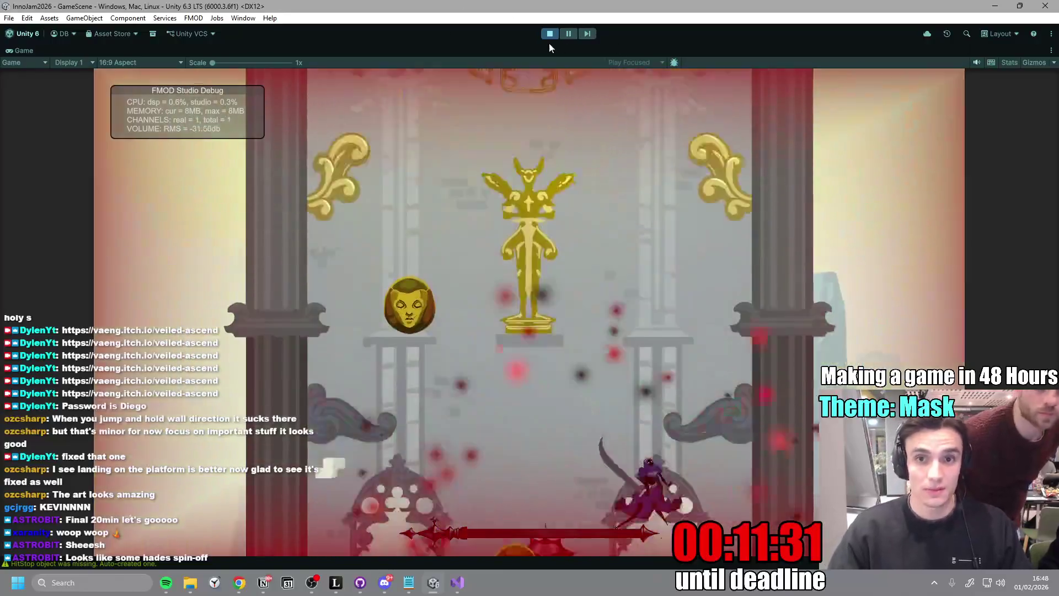
# - Stop Play mode after testing the reduced spin boost jump
pyautogui.click(550, 35)
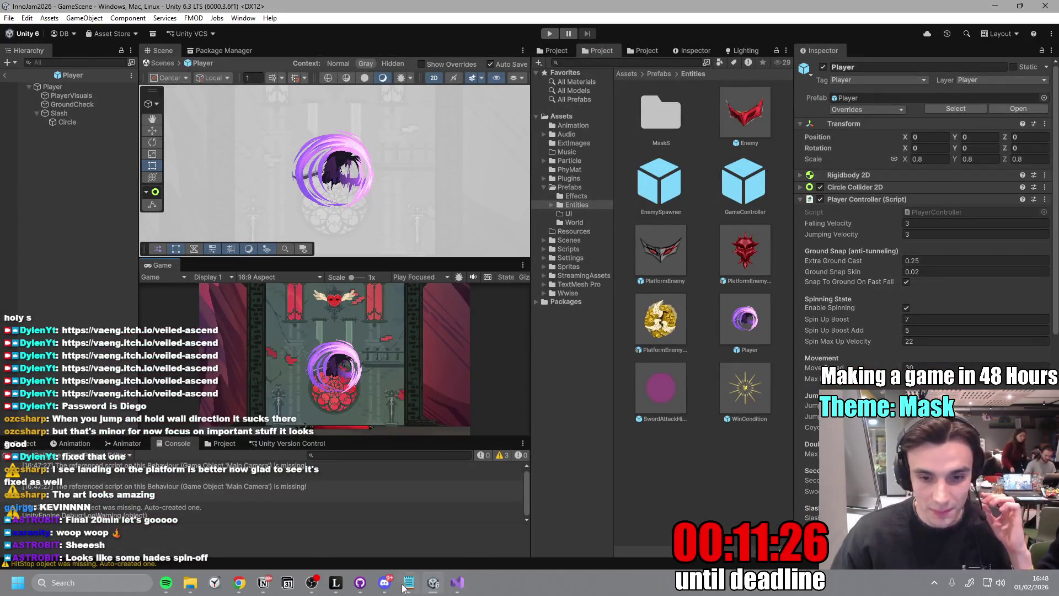
# - In GitHub Desktop, discard the FMOD cache file's changes and include GameManager.prefab in the commit
pyautogui.click(360, 583)
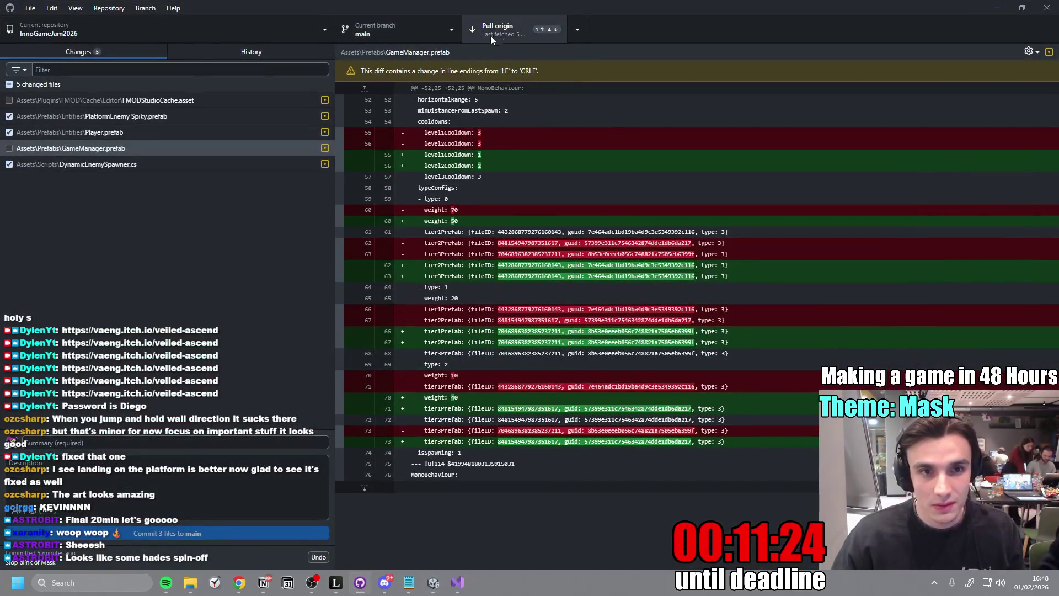
pyautogui.write('U')
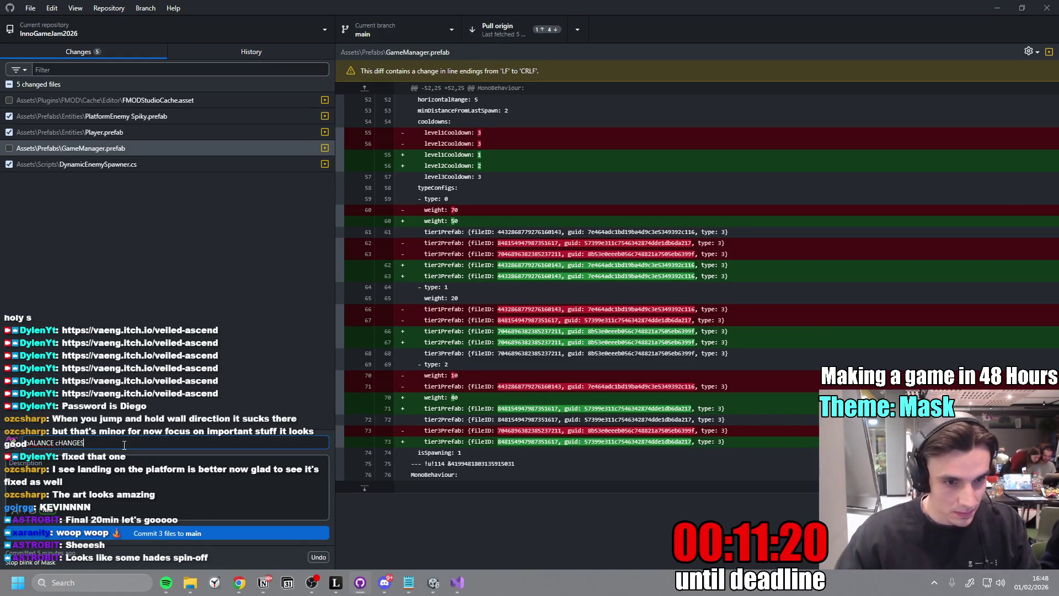
pyautogui.rightClick(158, 102)
pyautogui.click(207, 115)
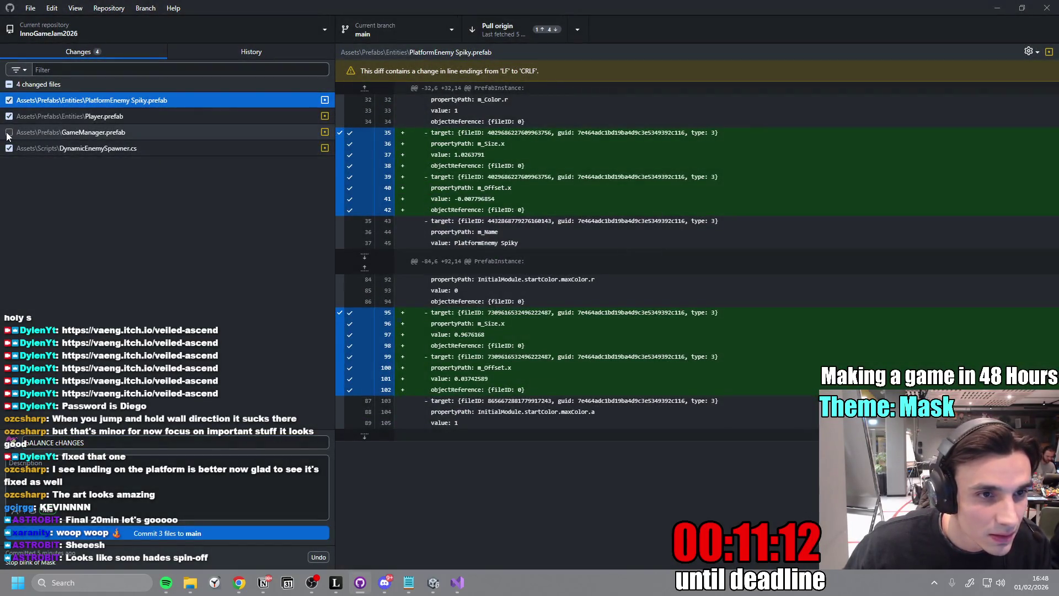
pyautogui.click(9, 133)
# - In Unity, exit the Player prefab back to the full GameScene
pyautogui.click(434, 582)
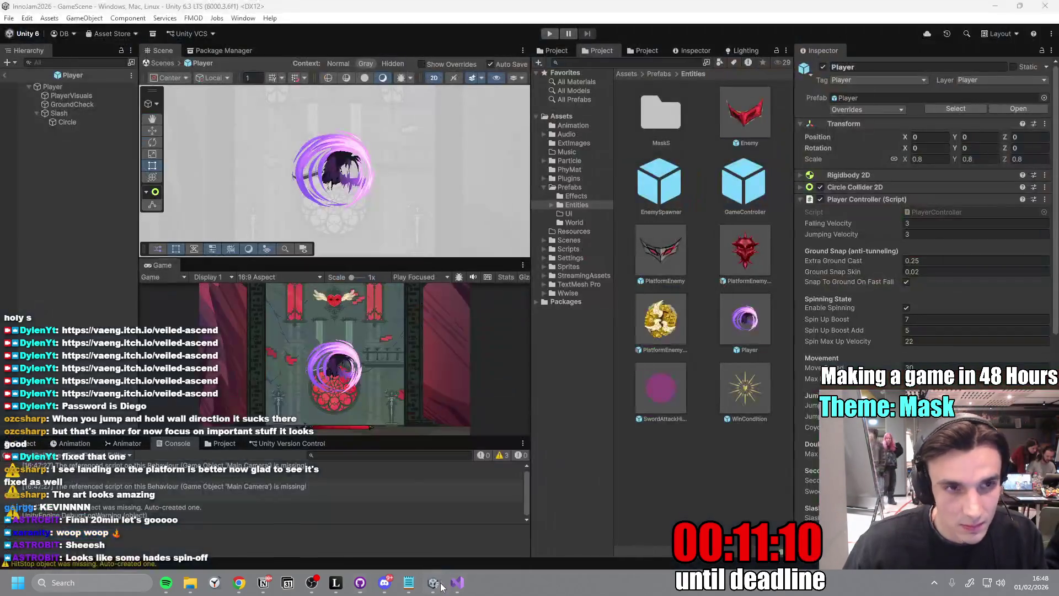
pyautogui.click(6, 77)
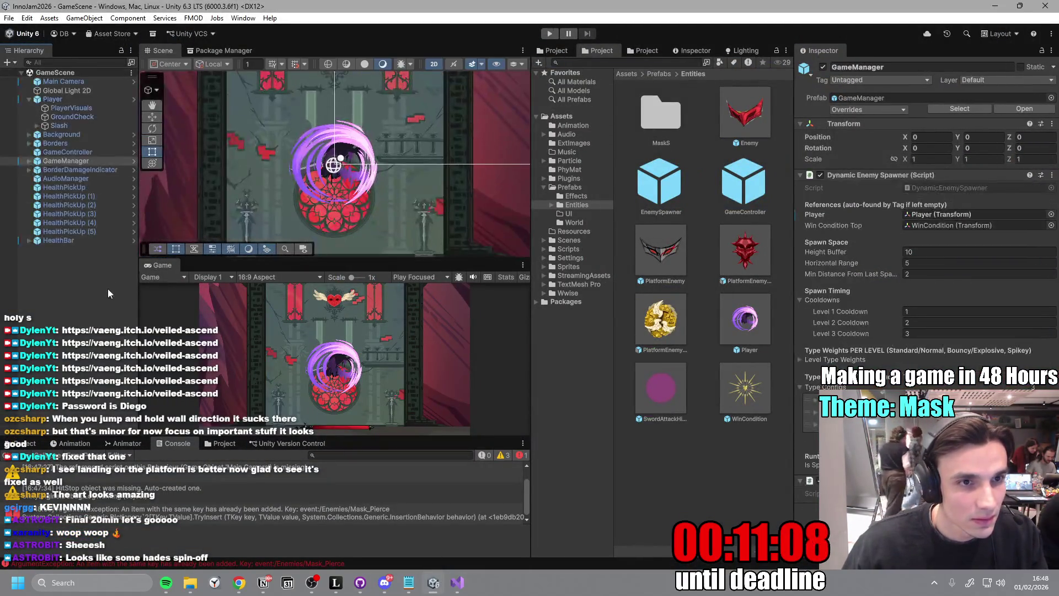
pyautogui.hotkey('alt', 'Tab')
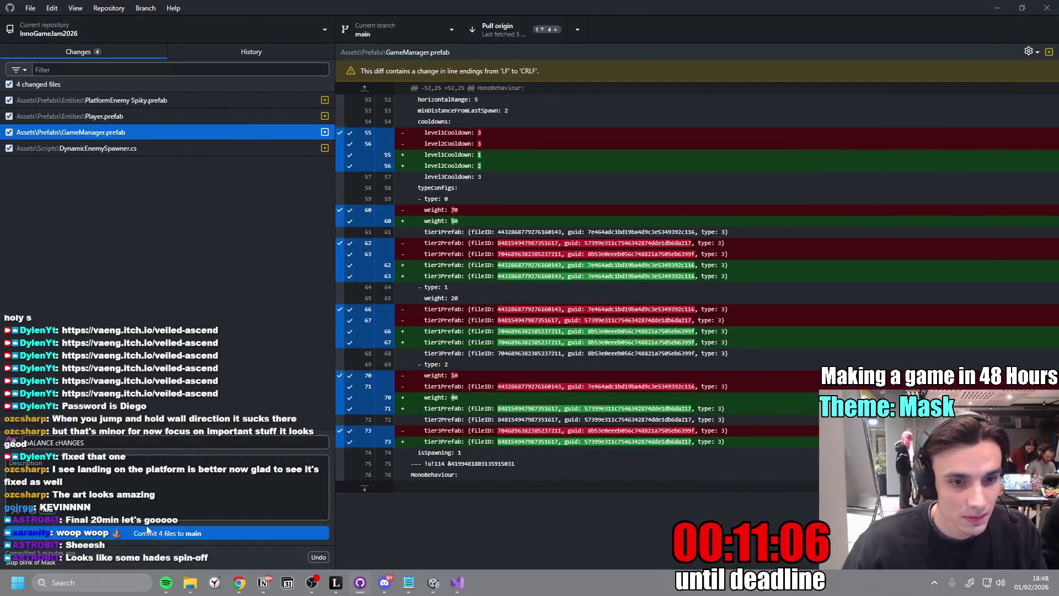
# - Commit the four files to main, pull and push origin, then minimize GitHub Desktop
pyautogui.click(185, 529)
pyautogui.click(501, 34)
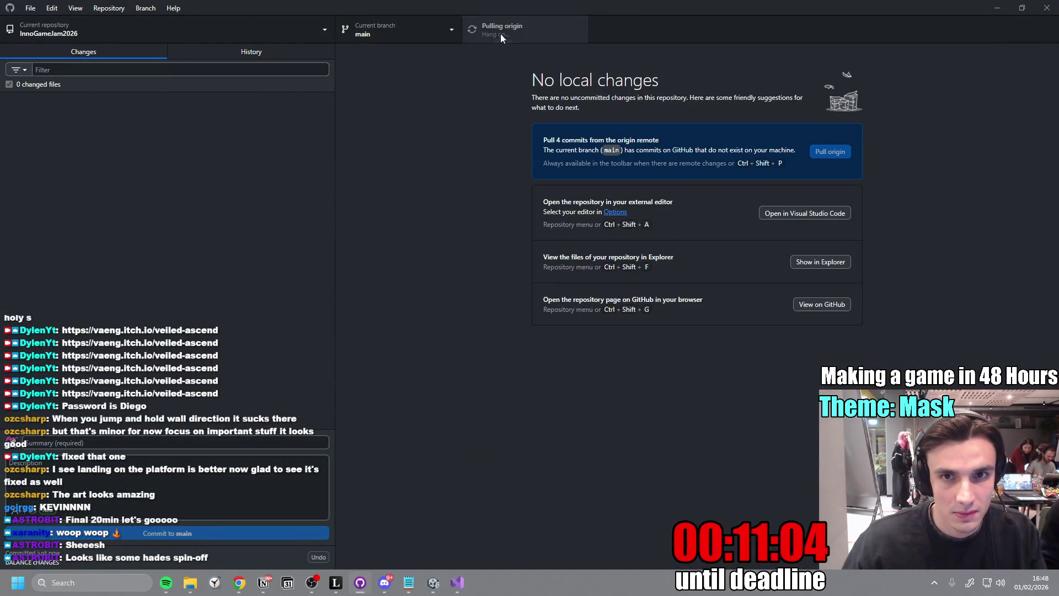
pyautogui.click(165, 583)
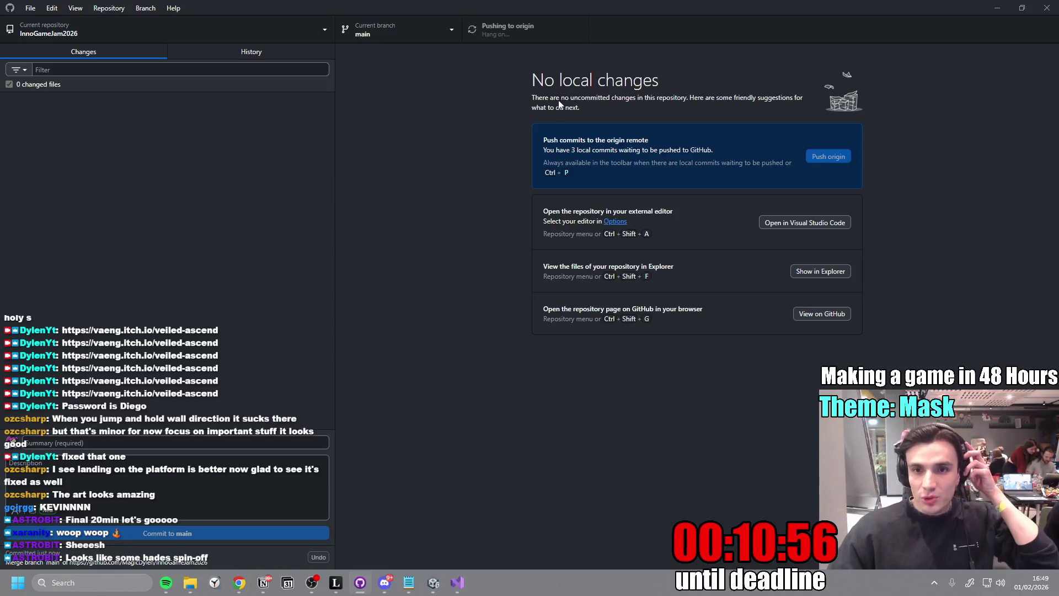
pyautogui.hotkey('ctrl', 'p')
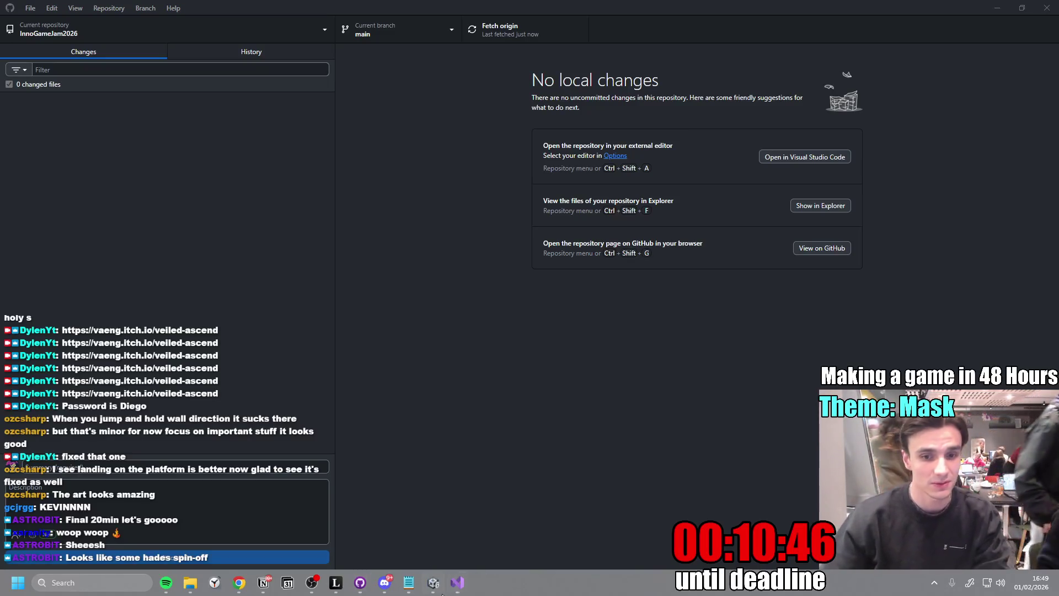
pyautogui.moveTo(433, 582)
pyautogui.moveTo(387, 533)
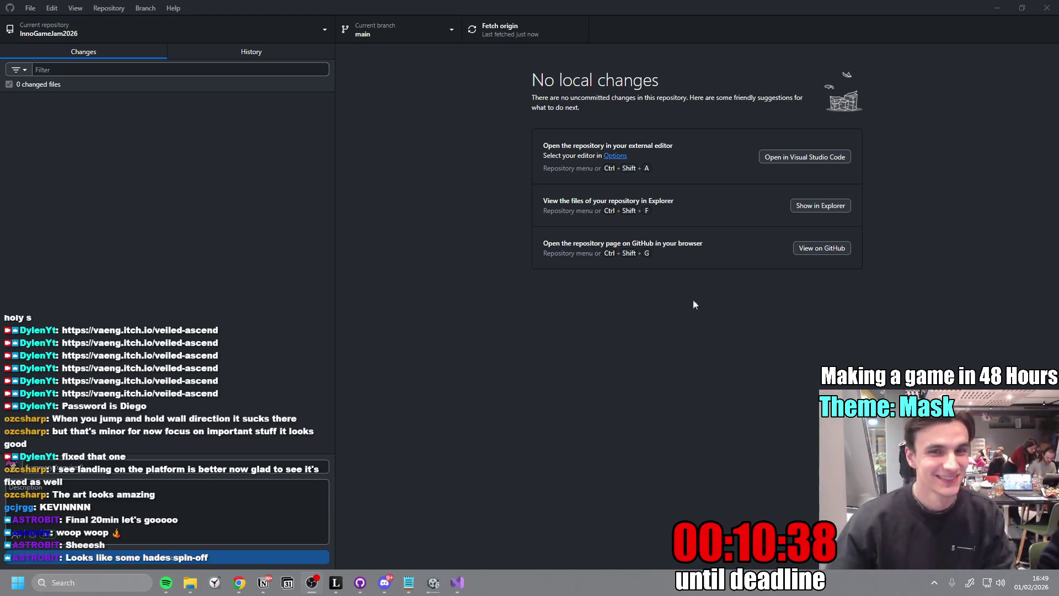
pyautogui.click(998, 7)
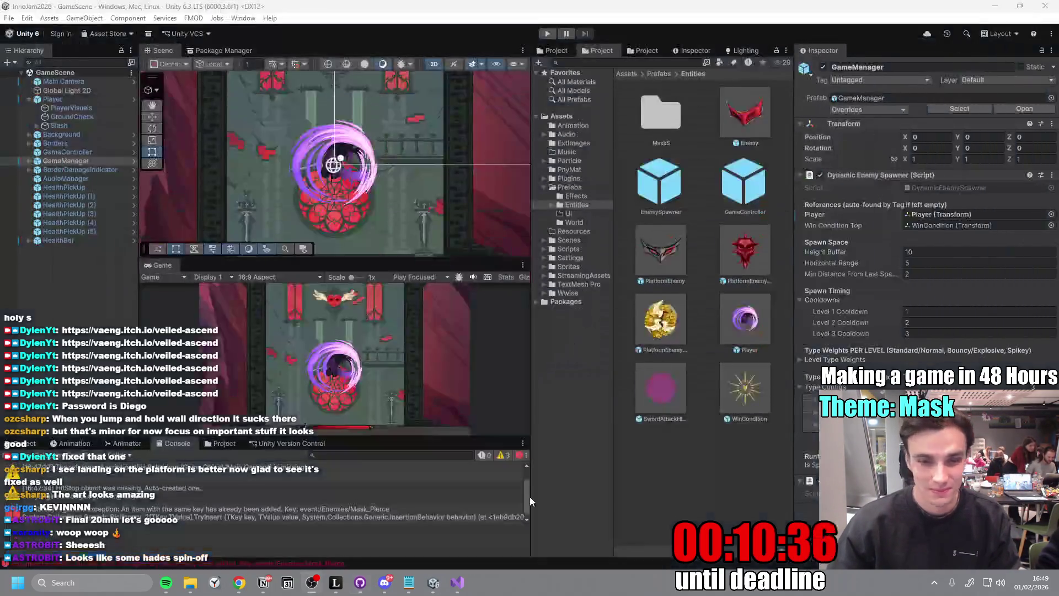
# - Open Build Profiles from the File menu and select the Web platform
pyautogui.click(9, 19)
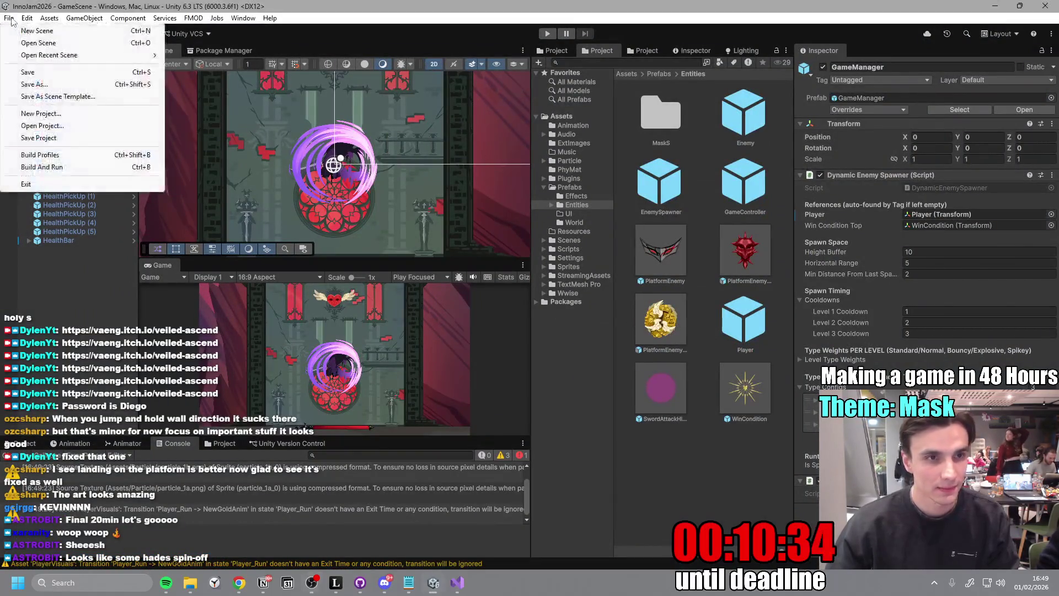
pyautogui.click(66, 155)
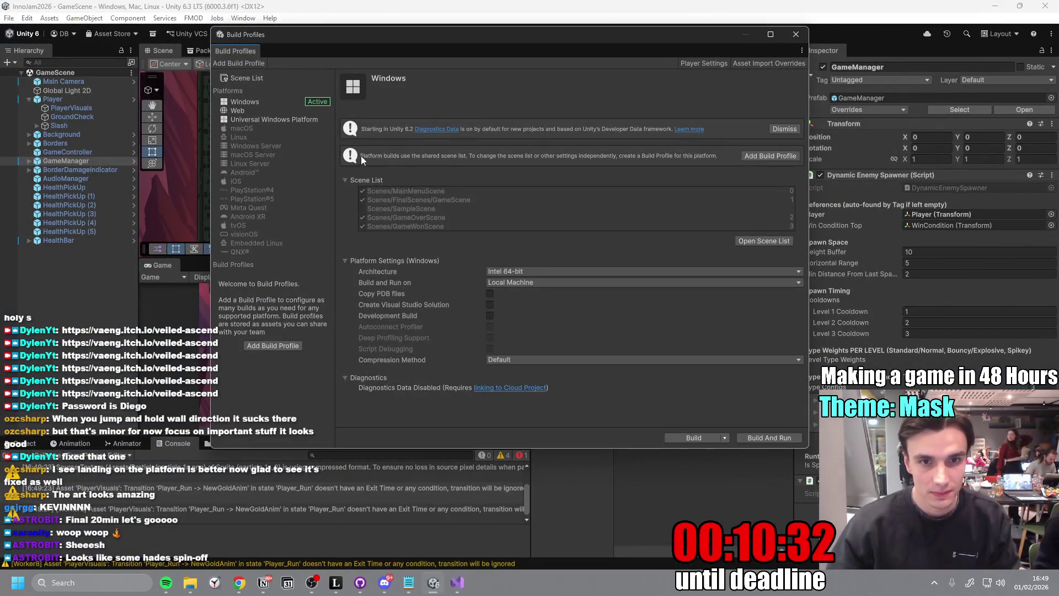
pyautogui.click(274, 110)
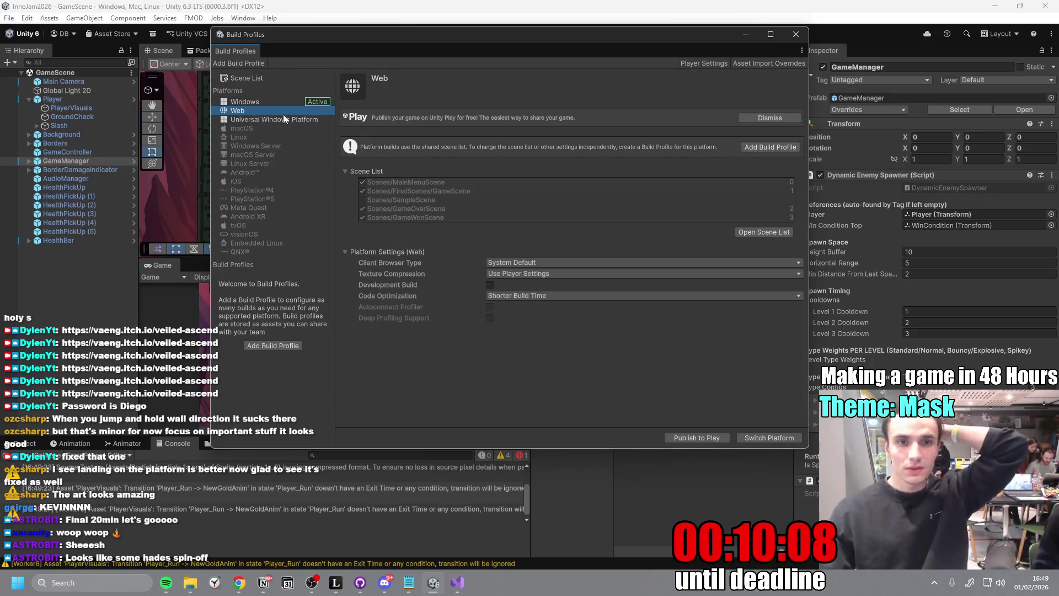
# - Switch the project's build target to Web and wait for the import to finish
pyautogui.click(785, 442)
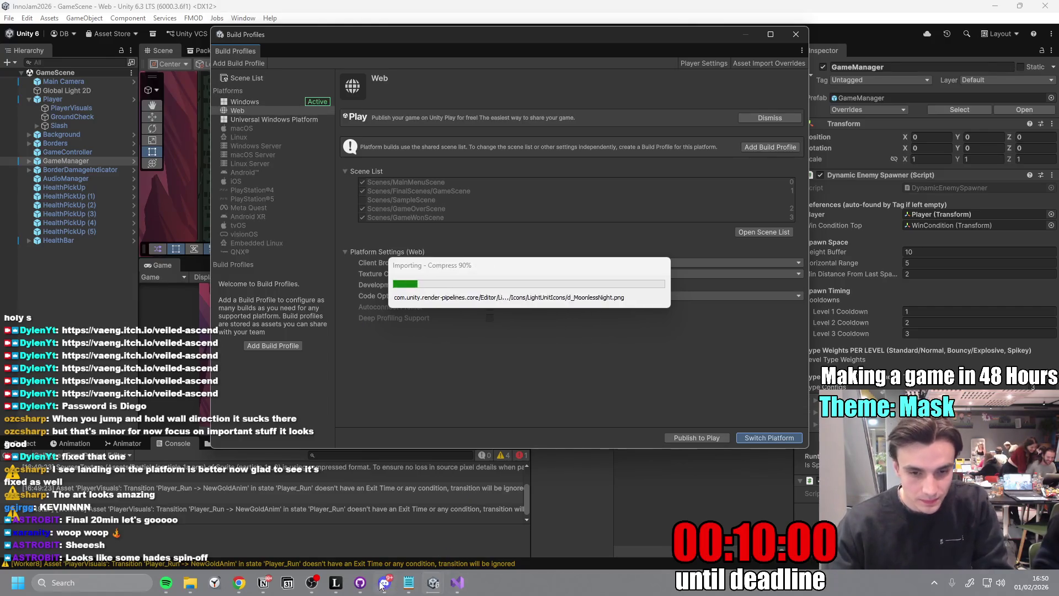
pyautogui.moveTo(360, 583)
pyautogui.click(402, 508)
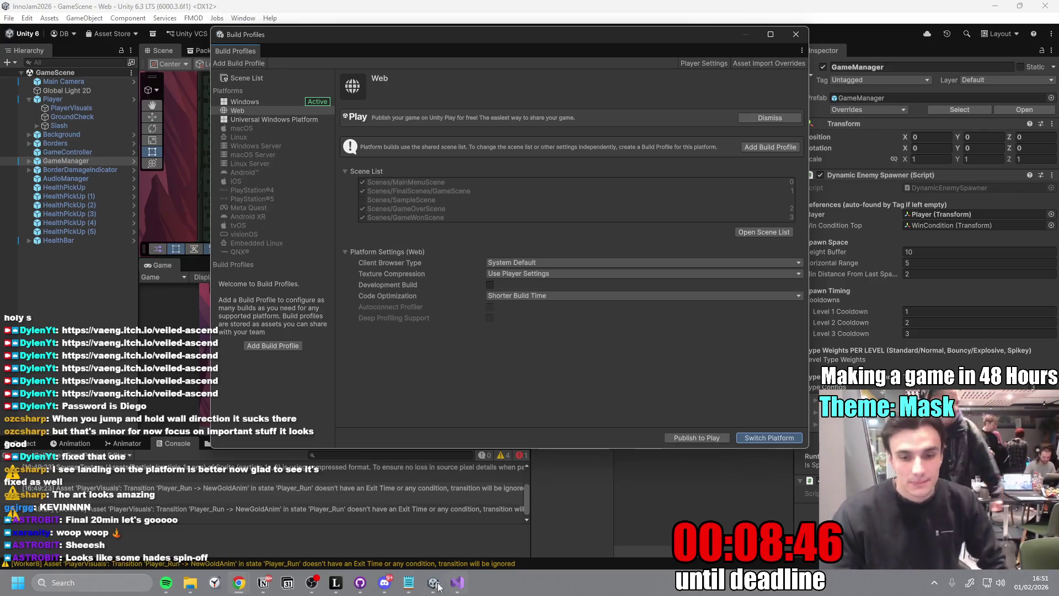
pyautogui.moveTo(359, 585)
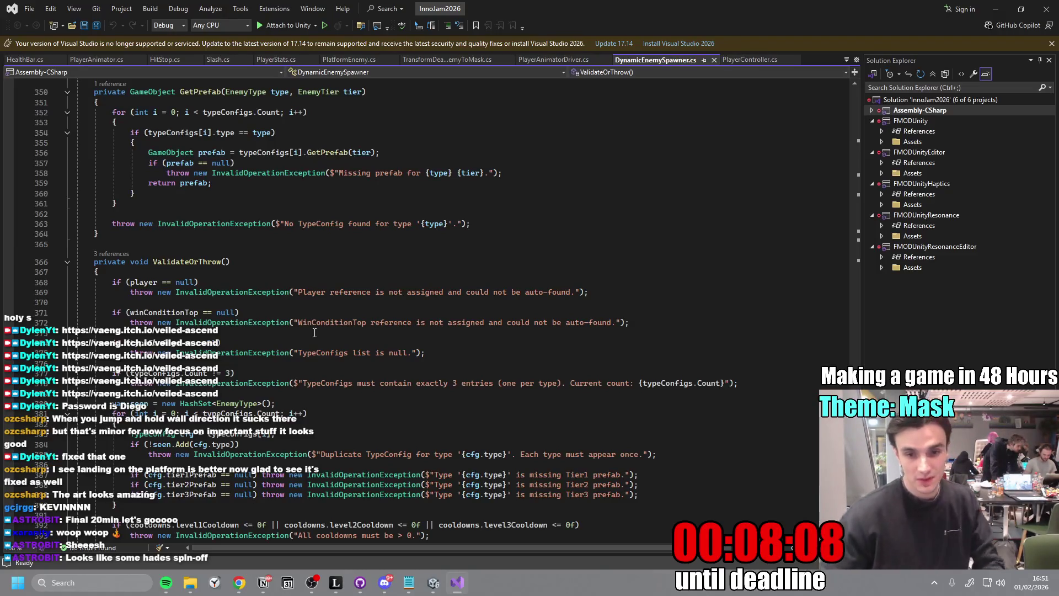
# - Check Unity's script compilation for the Web build, then bring up the Miro board
pyautogui.click(433, 583)
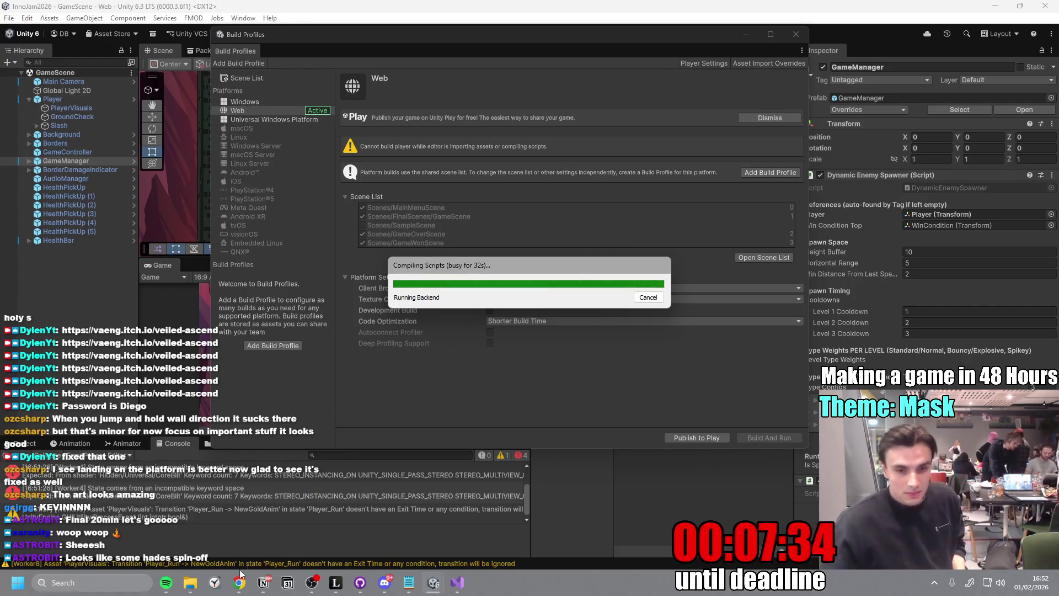
pyautogui.moveTo(239, 583)
pyautogui.click(298, 529)
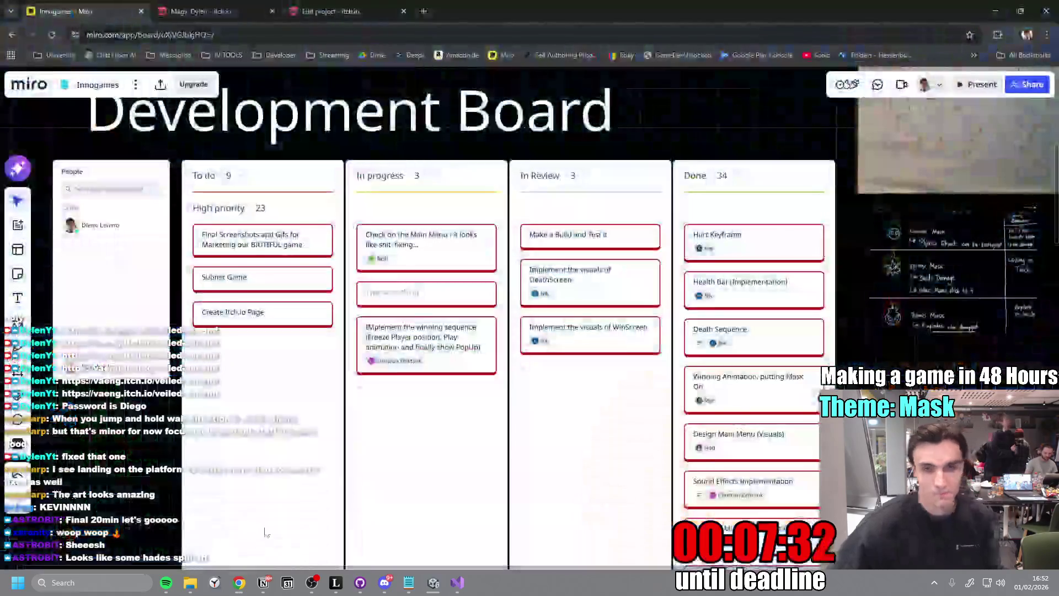
# - Scroll over the Miro To do column's high-priority tasks, then switch to GitHub Desktop
pyautogui.scroll(4, 232, 237)
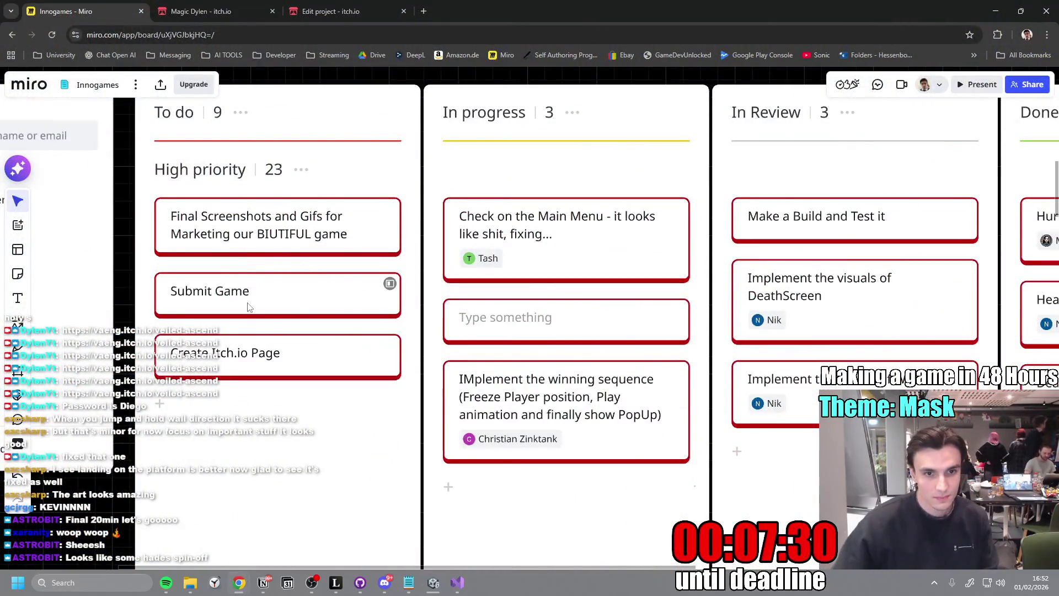
pyautogui.scroll(-2, 248, 308)
pyautogui.scroll(-2, 315, 328)
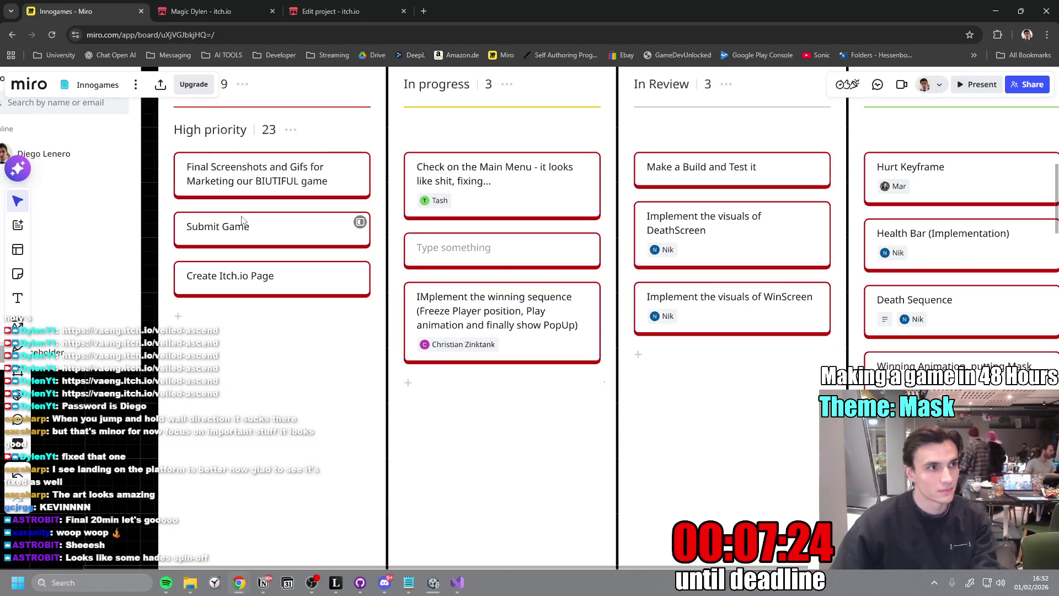
pyautogui.click(363, 585)
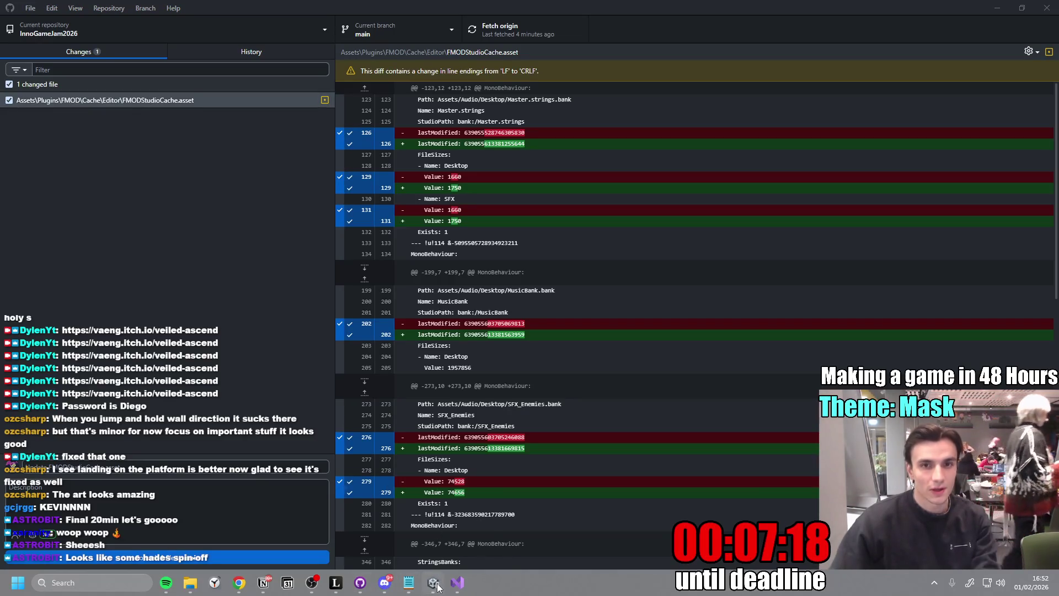
# - Close Unity's Build Profiles window
pyautogui.moveTo(434, 584)
pyautogui.click(429, 535)
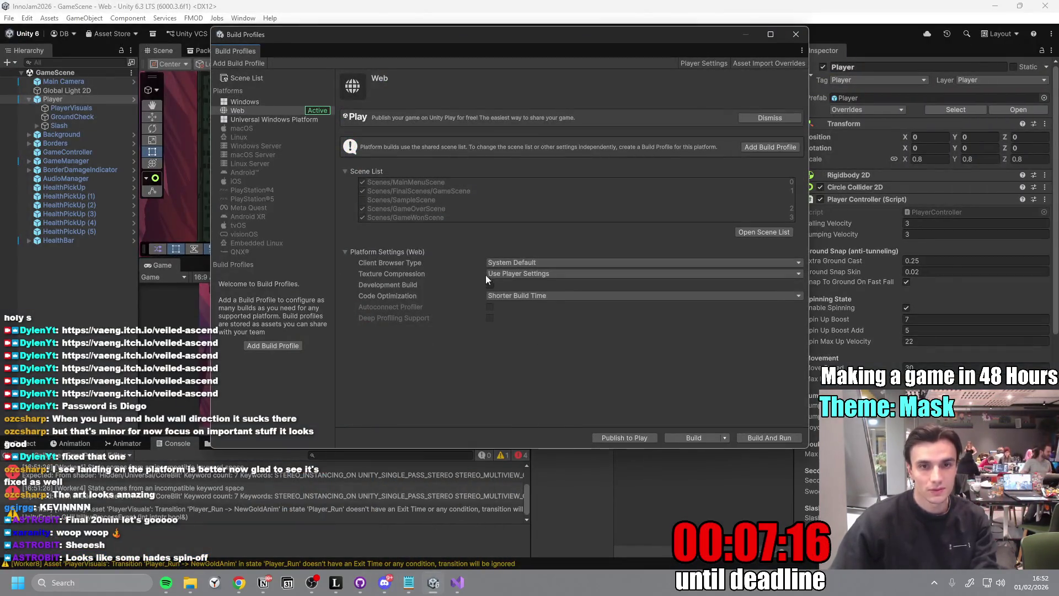
pyautogui.click(795, 36)
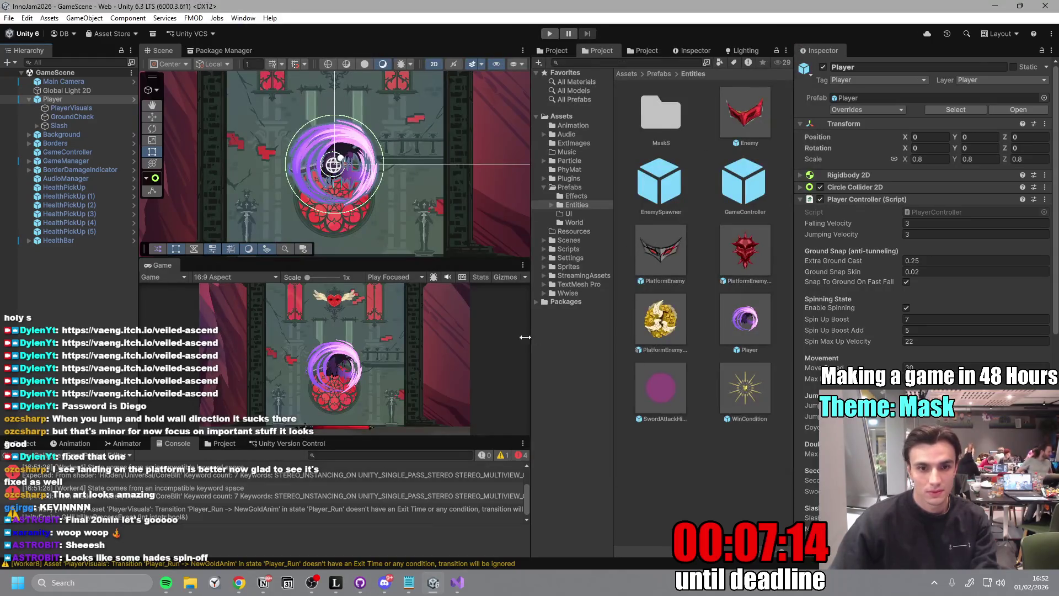
# - Fetch origin in GitHub Desktop to reveal one incoming commit, then return to Unity
pyautogui.click(360, 582)
pyautogui.moveTo(302, 586)
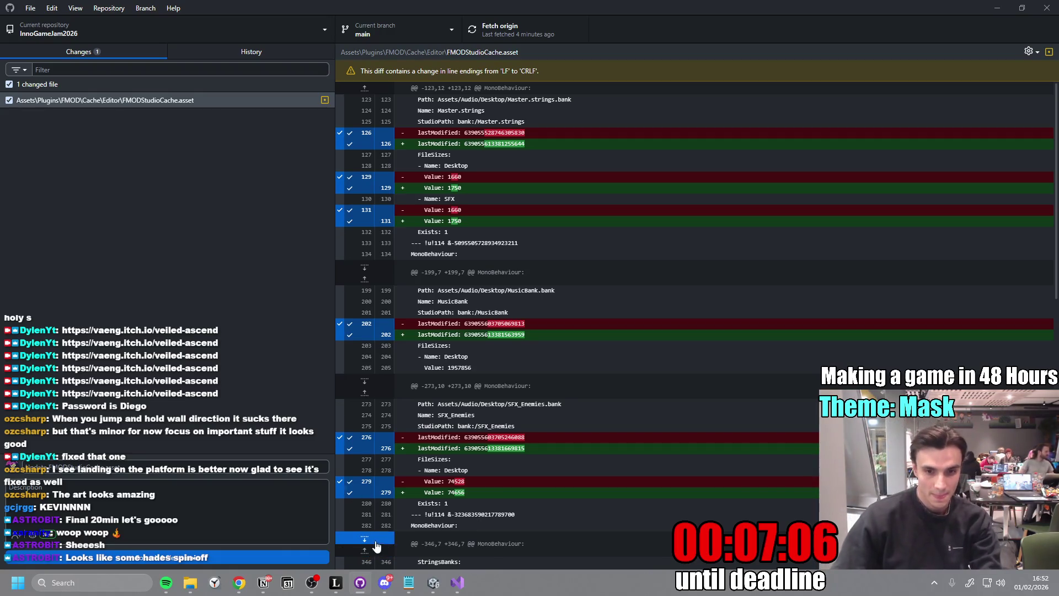
pyautogui.click(497, 34)
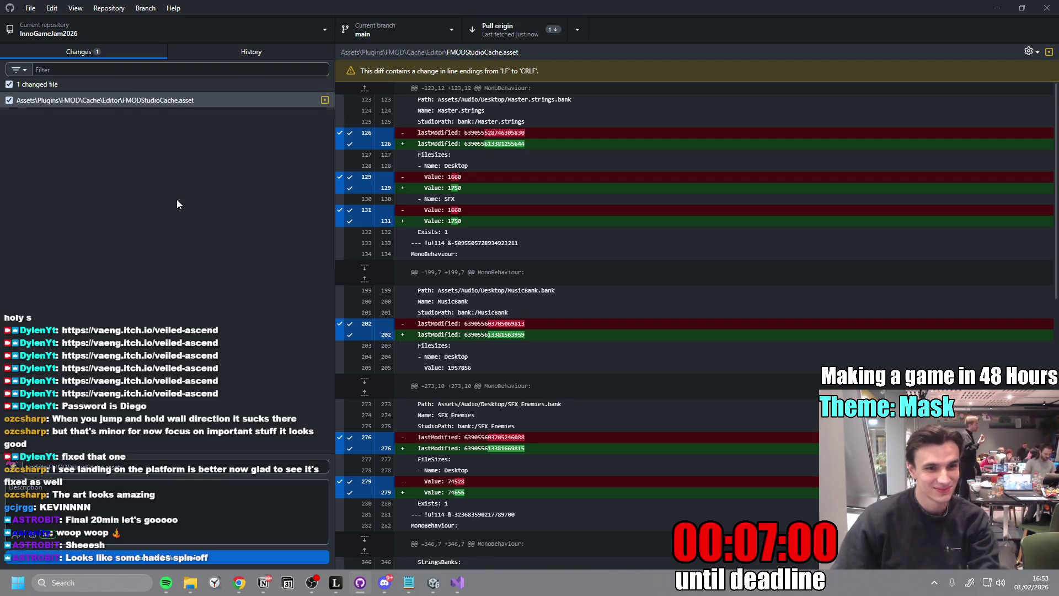
pyautogui.click(433, 582)
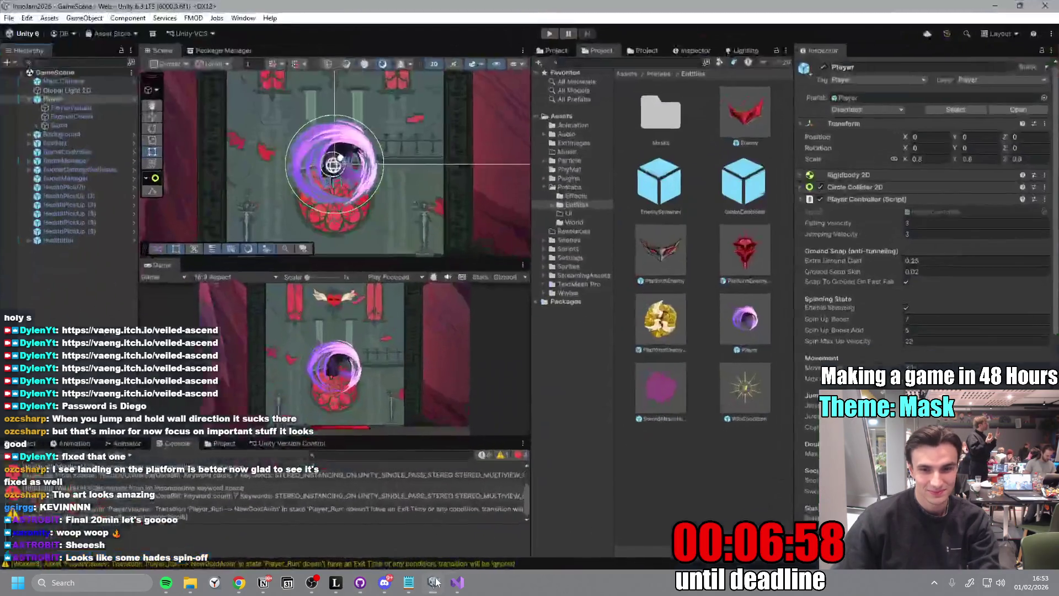
pyautogui.click(9, 20)
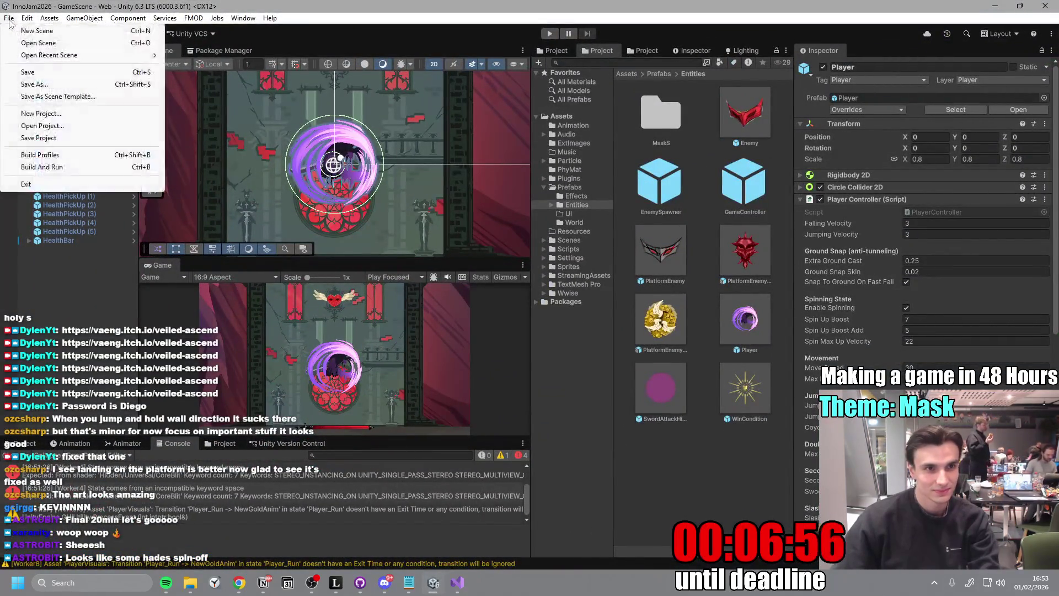
# - Start a Web Build And Run, outputting to a new Desktop folder named 'build'
pyautogui.click(68, 167)
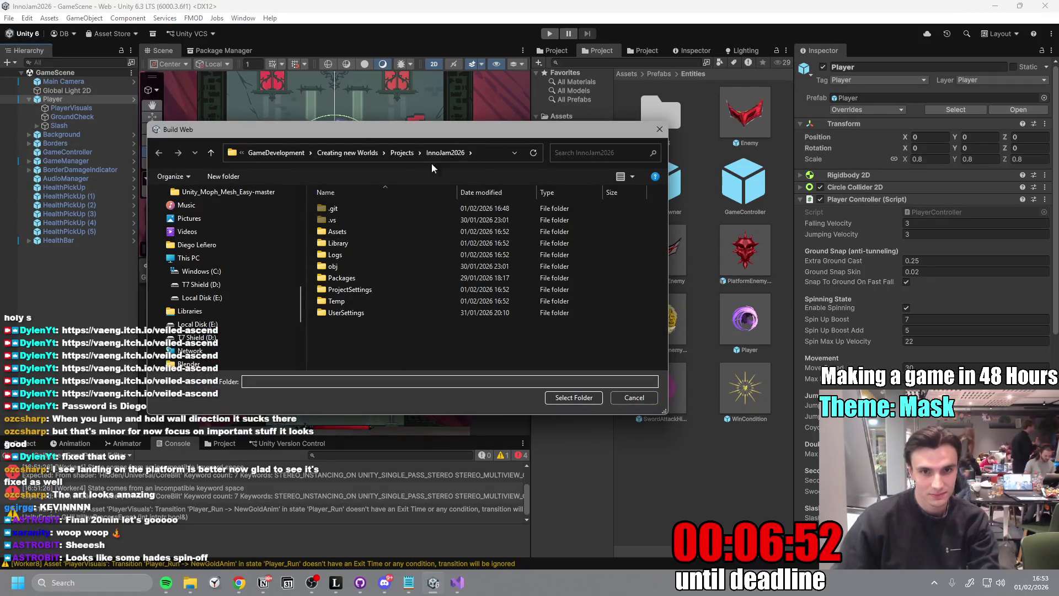
pyautogui.scroll(5, 210, 265)
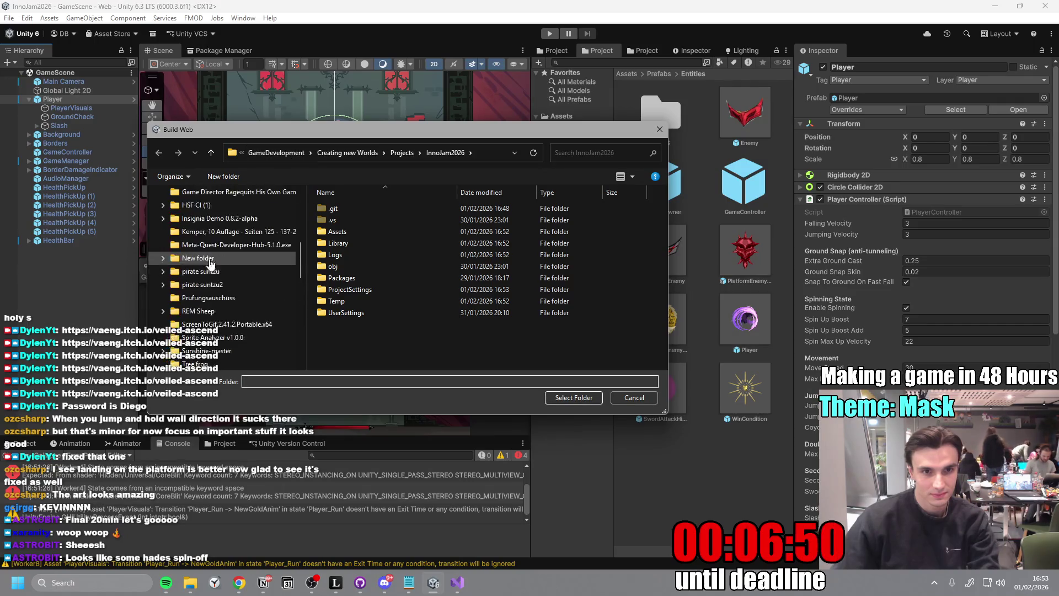
pyautogui.click(189, 234)
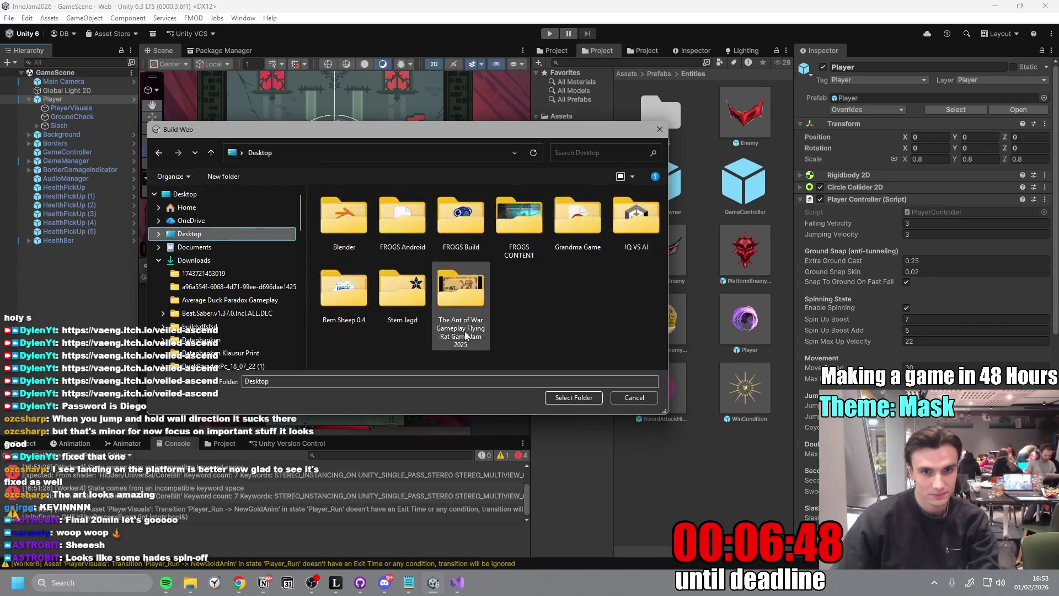
pyautogui.hotkey('ctrl', 'shift', 'n')
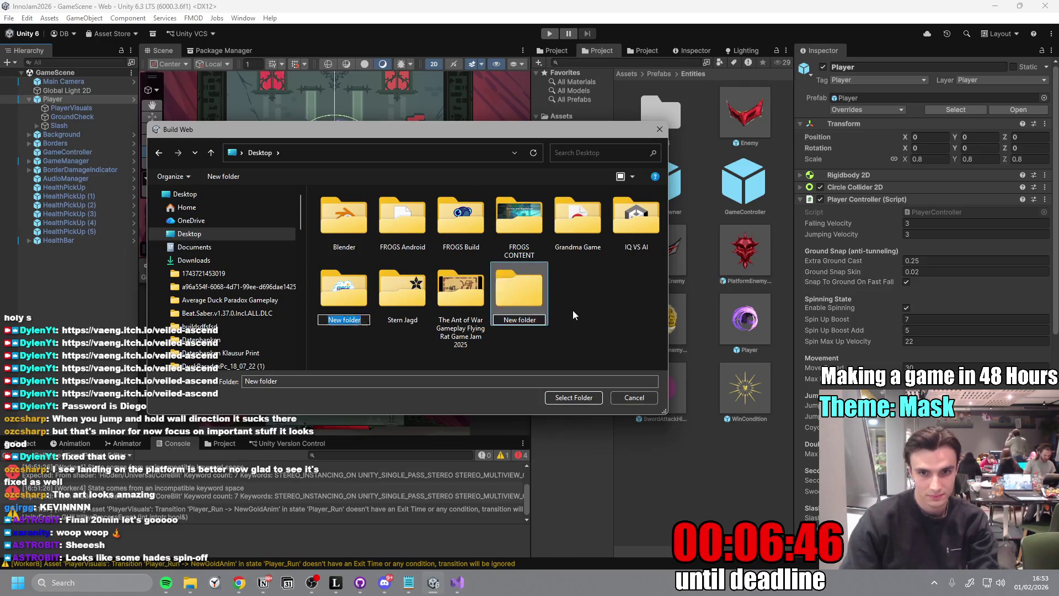
pyautogui.write('build')
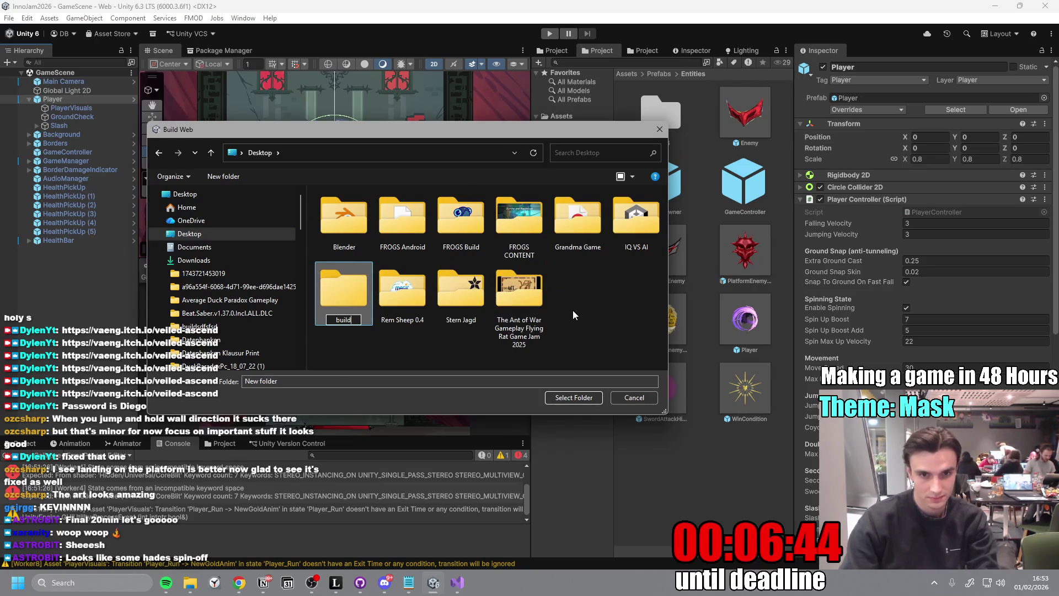
pyautogui.press('Return')
pyautogui.press('Return')
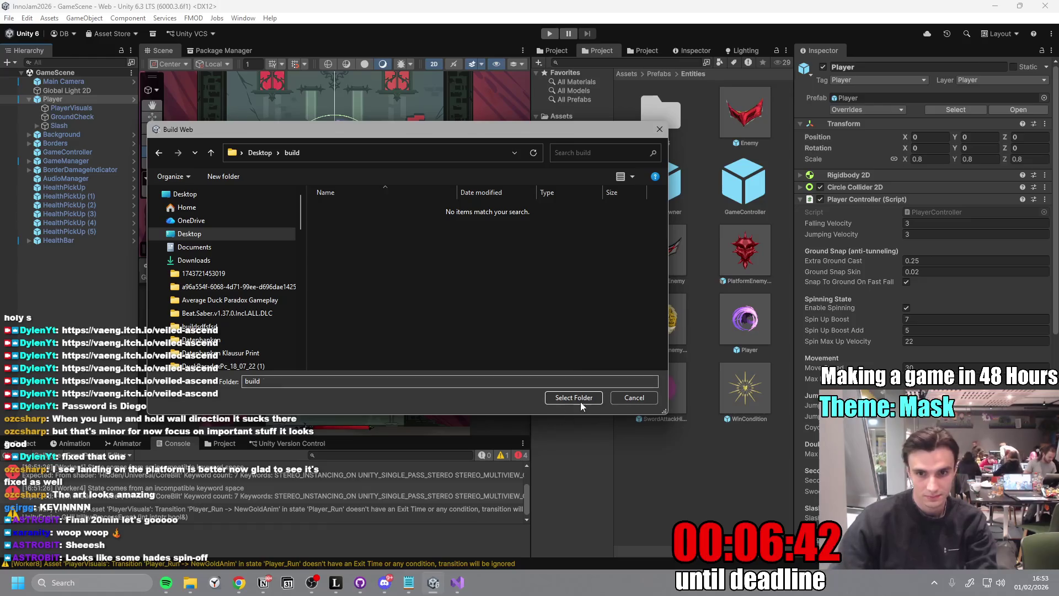
pyautogui.click(580, 402)
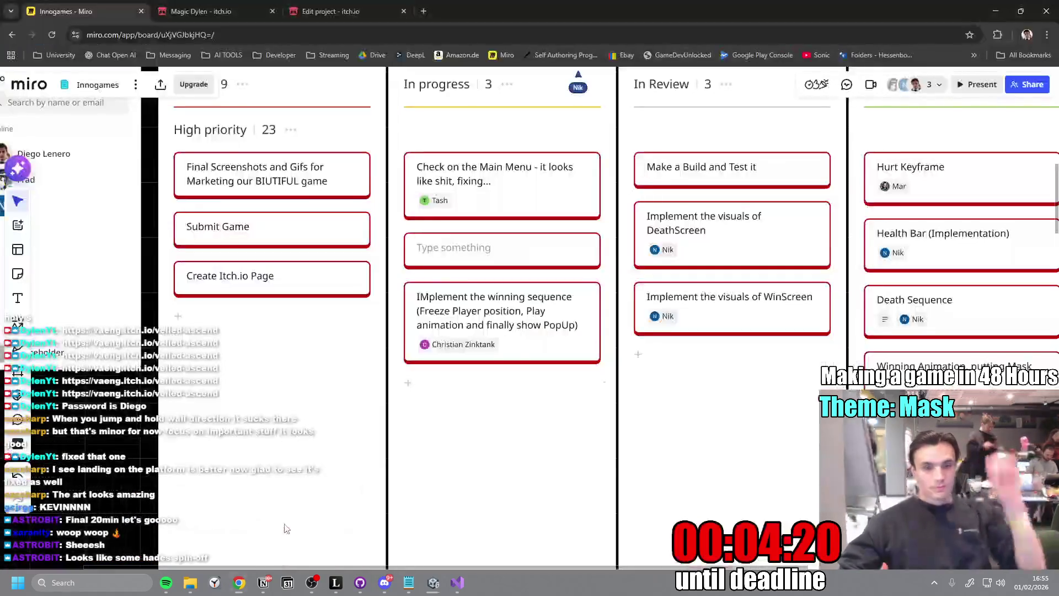
# - Look over the Veiled Ascend itch.io edit settings, then open a new blank browser tab
pyautogui.click(239, 582)
pyautogui.click(331, 11)
pyautogui.click(209, 11)
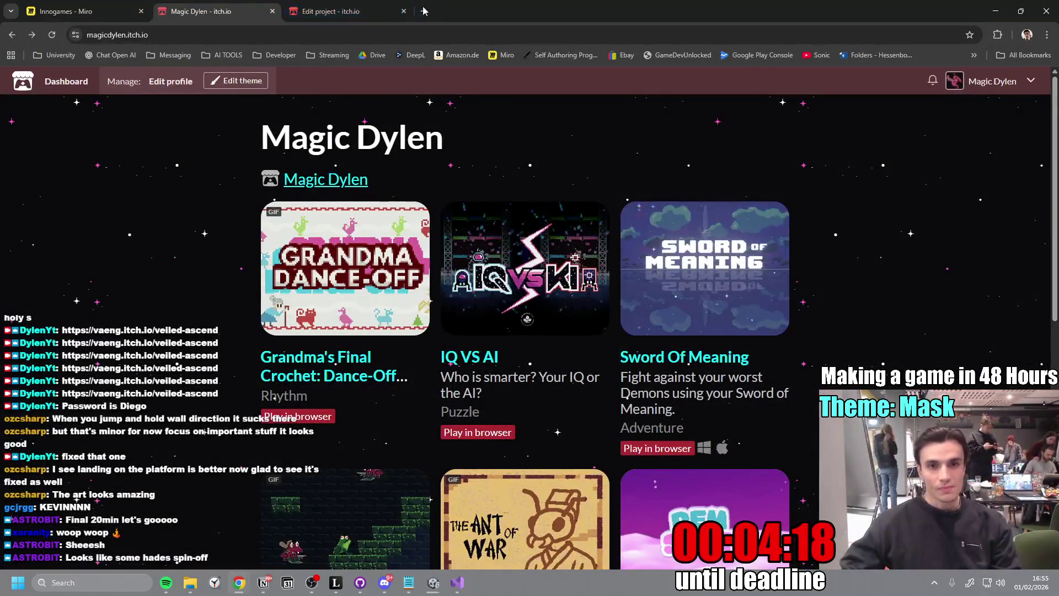
pyautogui.click(348, 15)
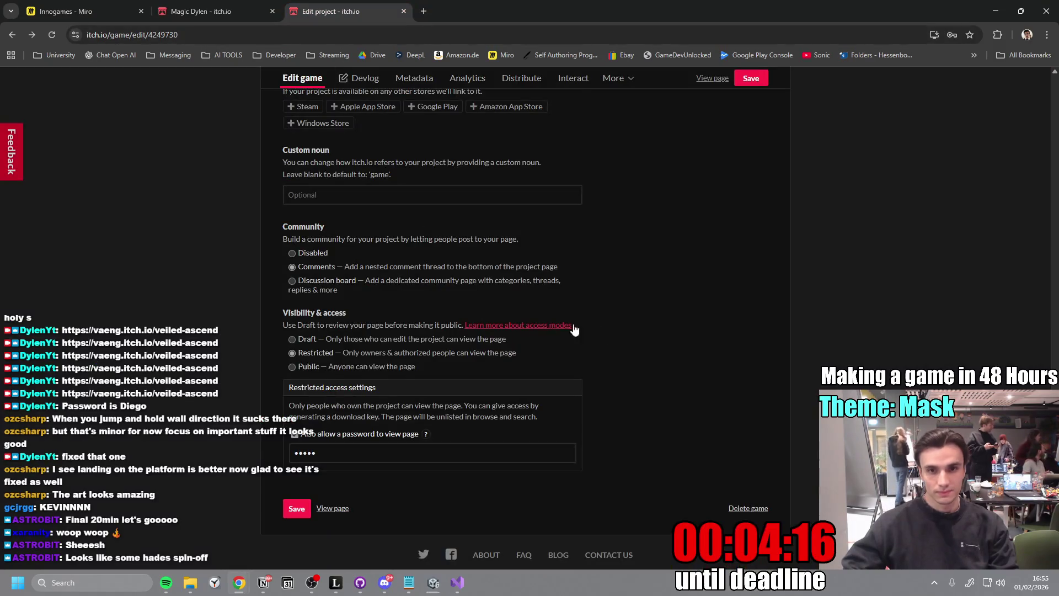
pyautogui.scroll(14, 634, 221)
pyautogui.scroll(-8, 662, 166)
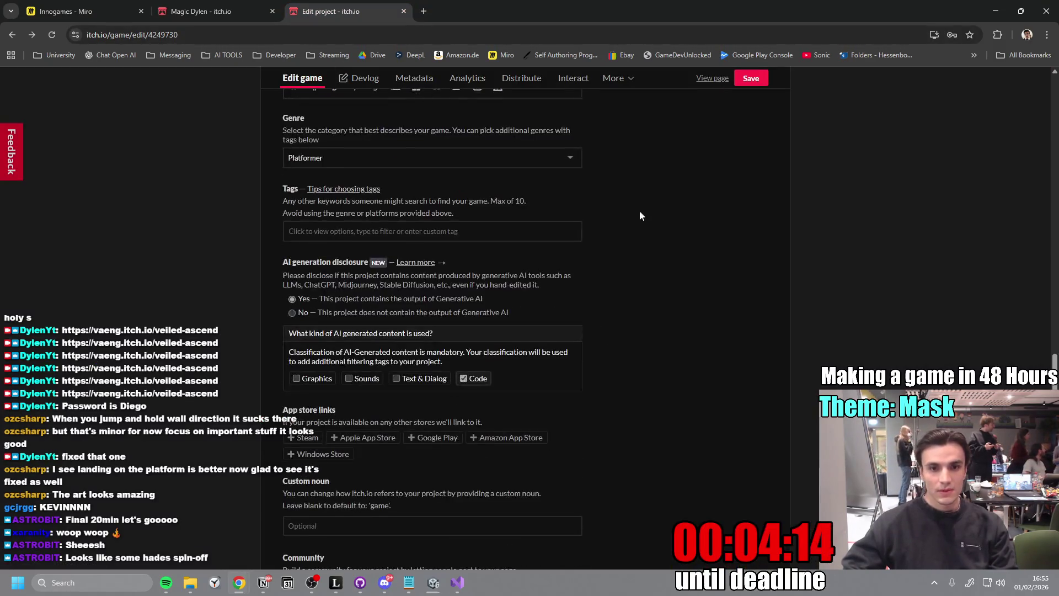
pyautogui.scroll(15, 570, 263)
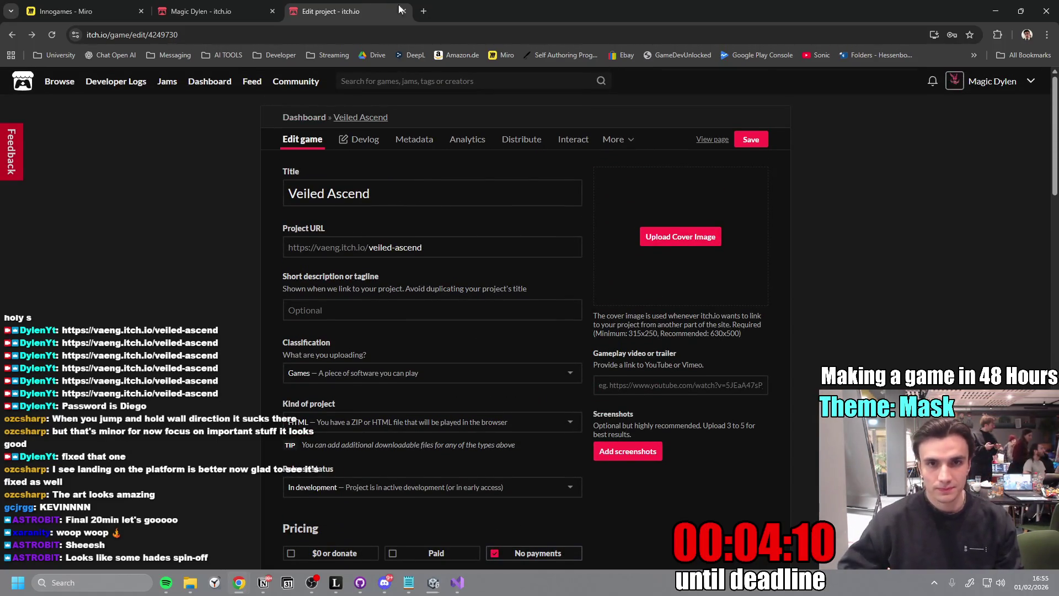
pyautogui.click(423, 11)
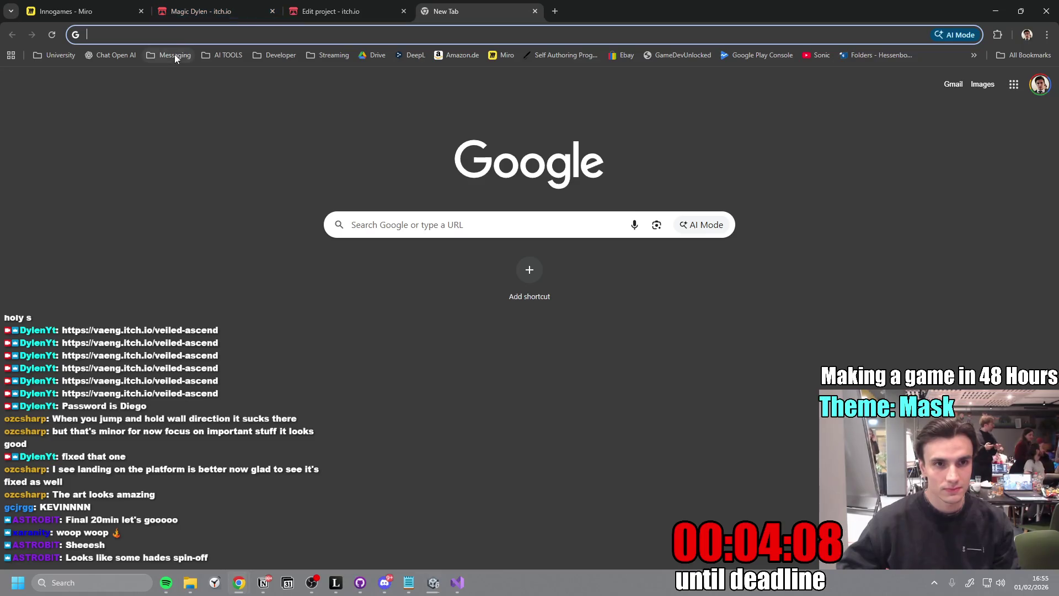
# - Go to the GGJ 2026 InnoGames jam page and open the Team Magic page
pyautogui.write('inno')
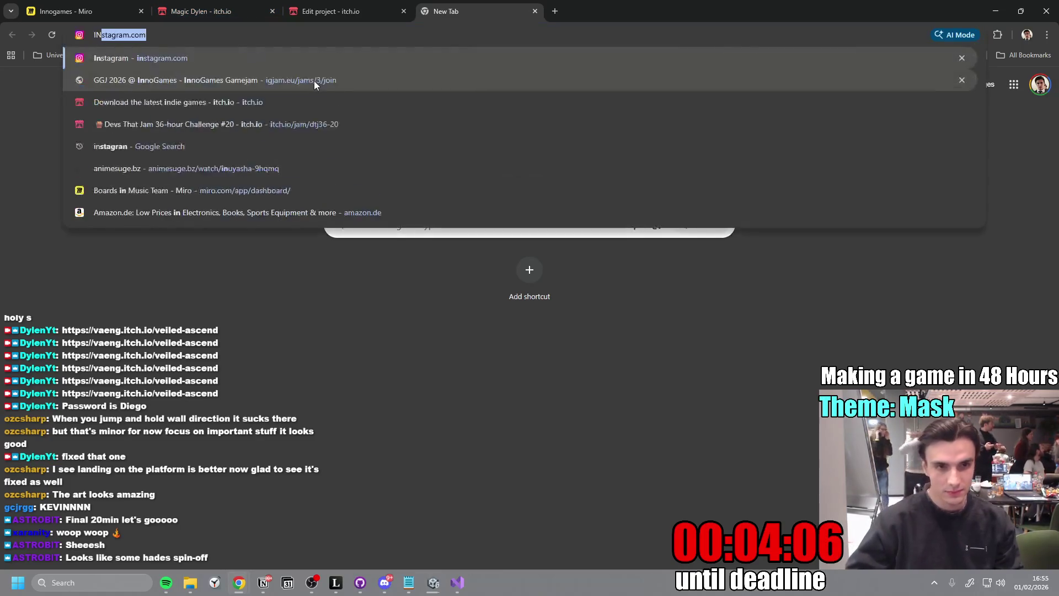
pyautogui.click(254, 58)
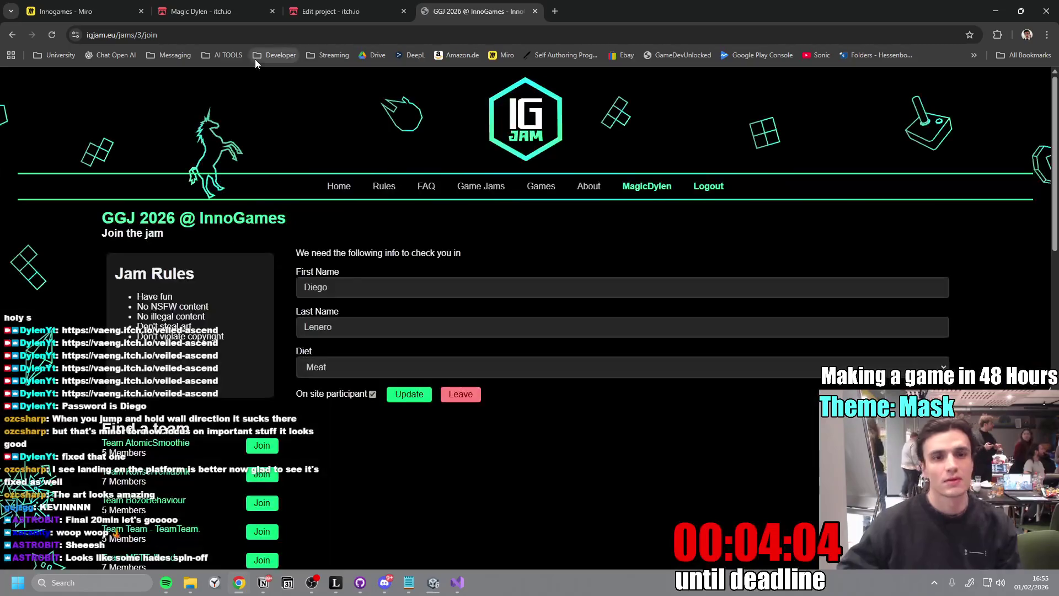
pyautogui.scroll(-4, 442, 313)
pyautogui.scroll(-4, 454, 297)
pyautogui.scroll(6, 431, 304)
pyautogui.scroll(-3, 386, 331)
pyautogui.scroll(2, 303, 364)
pyautogui.scroll(-3, 267, 388)
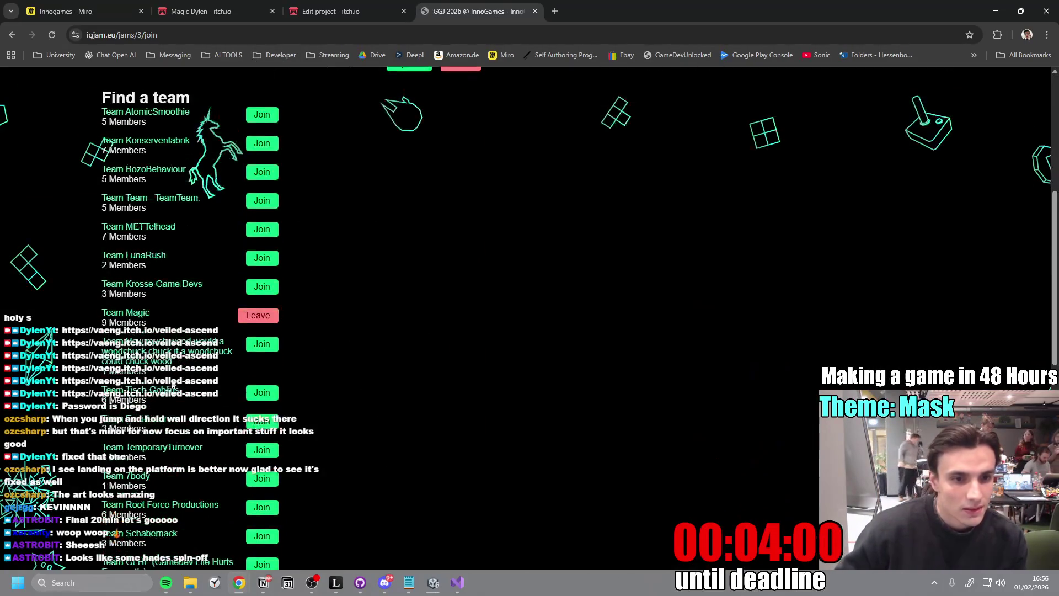
pyautogui.click(141, 313)
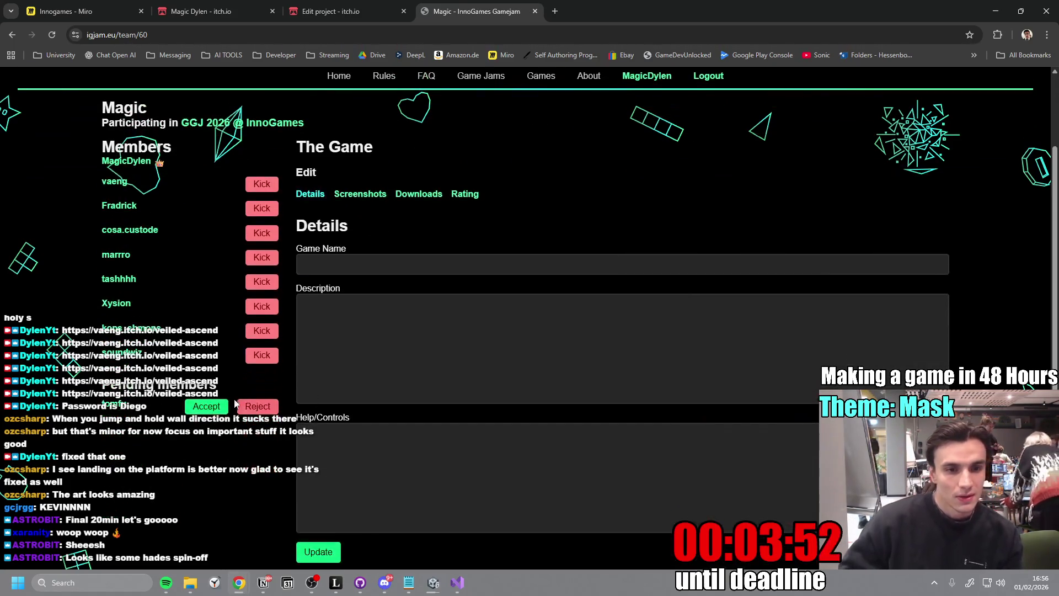
# - Begin the Game Name field, check the running Unity build, then reload the Team Magic page
pyautogui.scroll(-3, 473, 375)
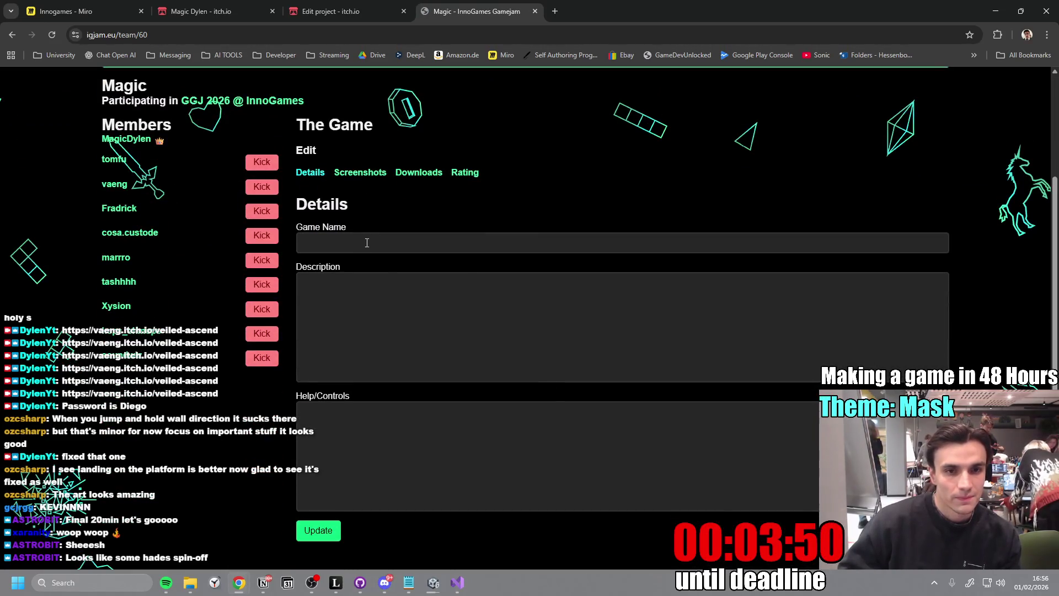
pyautogui.click(366, 243)
pyautogui.click(472, 213)
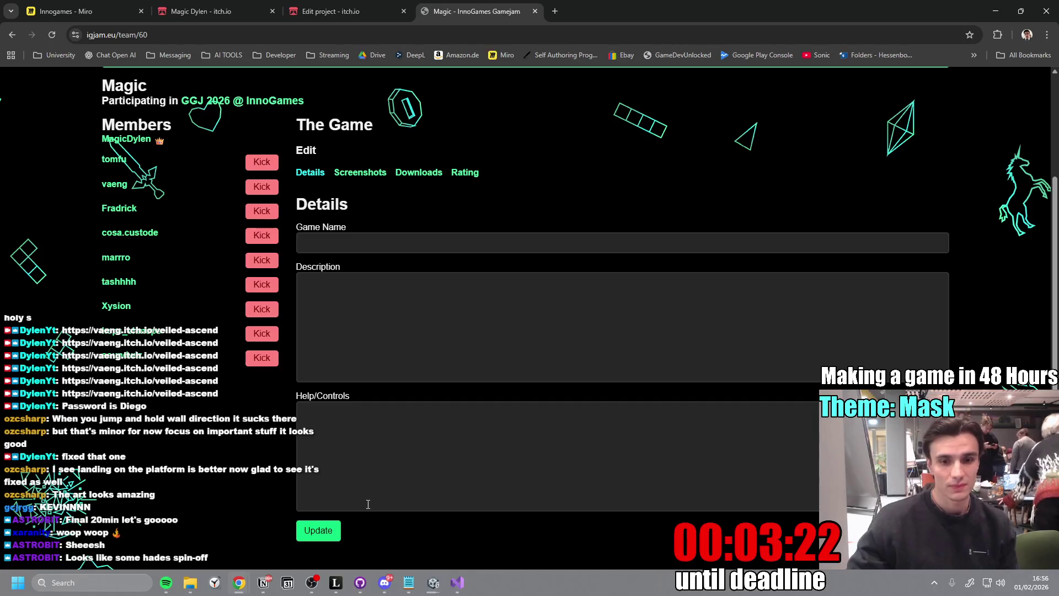
pyautogui.moveTo(446, 581)
pyautogui.click(468, 530)
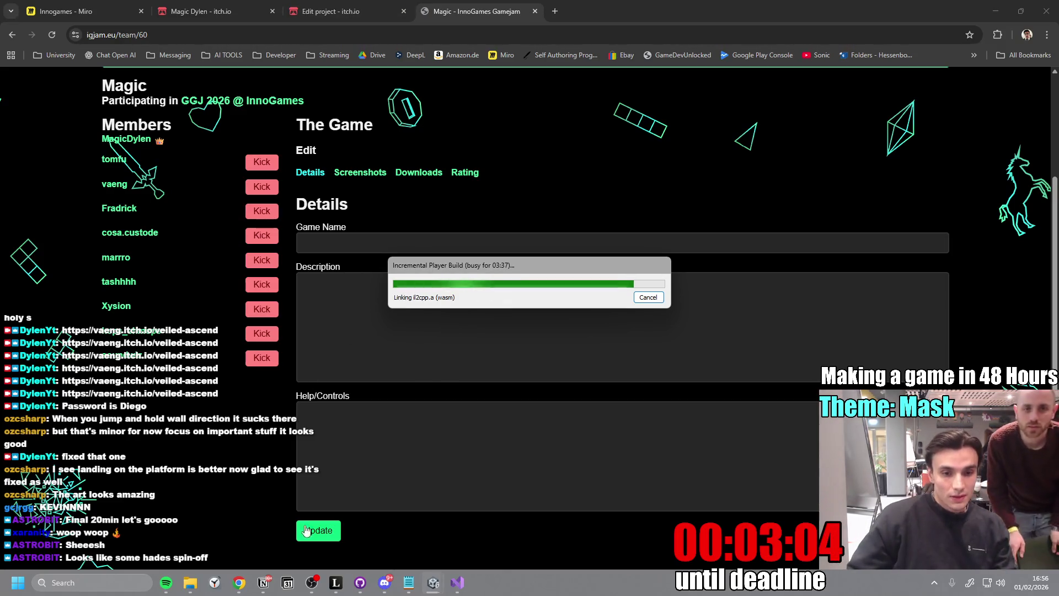
pyautogui.scroll(3, 404, 481)
pyautogui.scroll(-1, 404, 482)
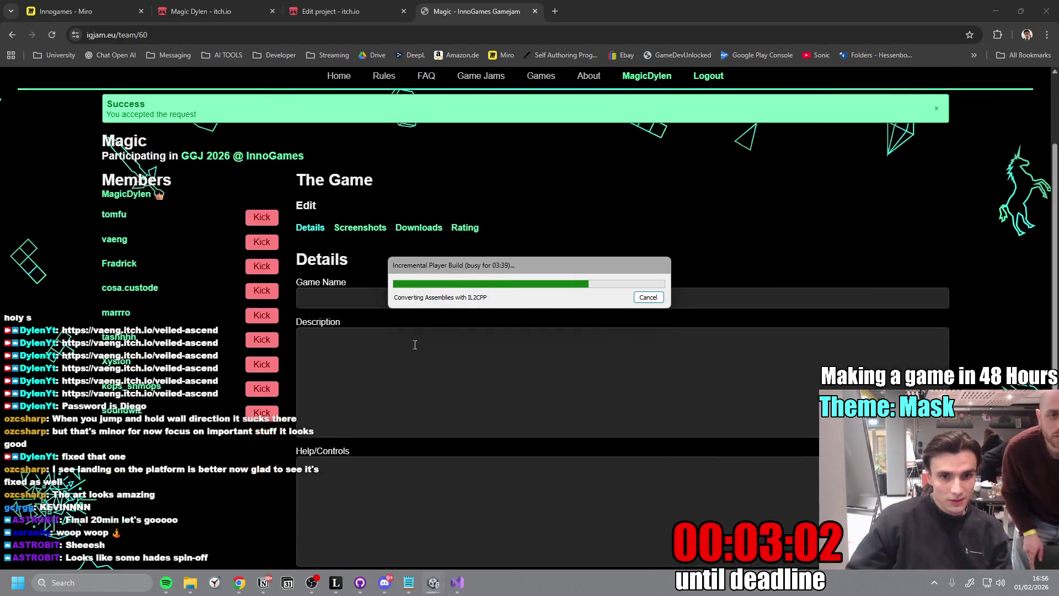
pyautogui.scroll(-2, 397, 316)
pyautogui.scroll(-3, 353, 193)
pyautogui.scroll(3, 353, 193)
pyautogui.click(52, 35)
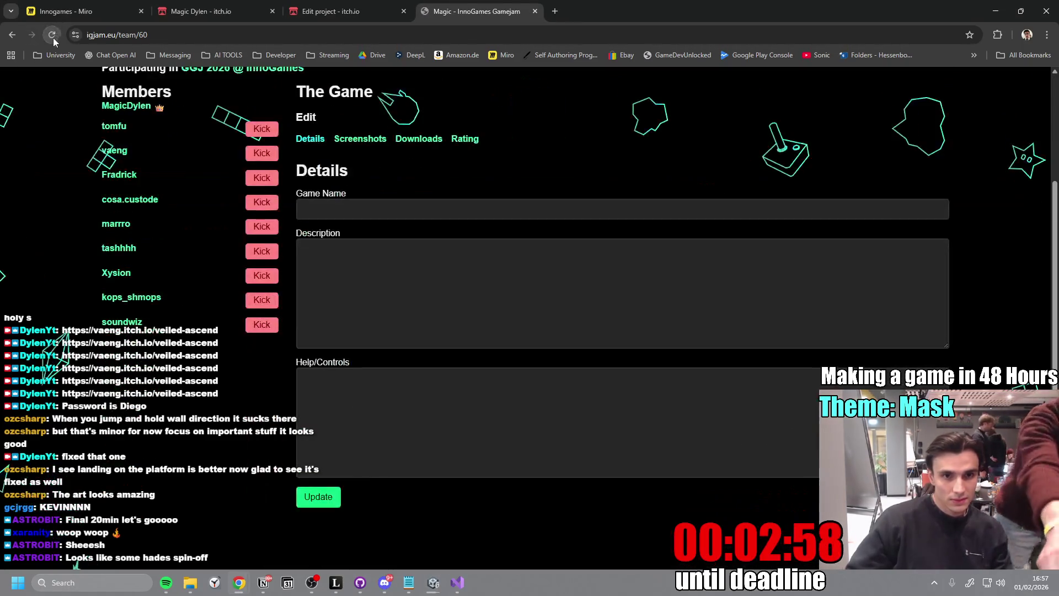
# - Bring up the game's Screenshots section and view a posted game screenshot full size in Discord
pyautogui.click(360, 138)
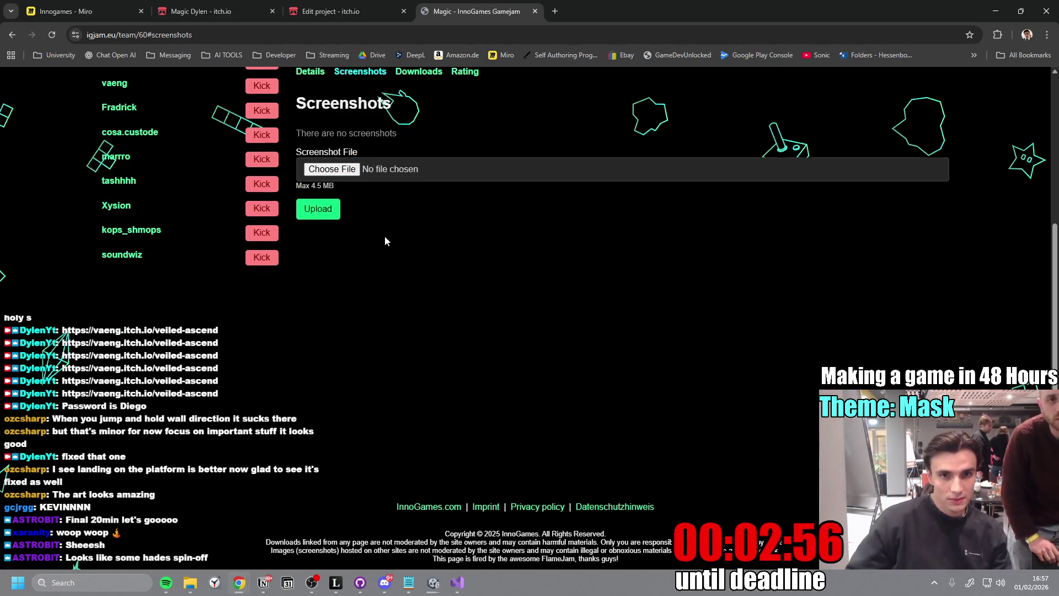
pyautogui.scroll(3, 385, 241)
pyautogui.click(412, 238)
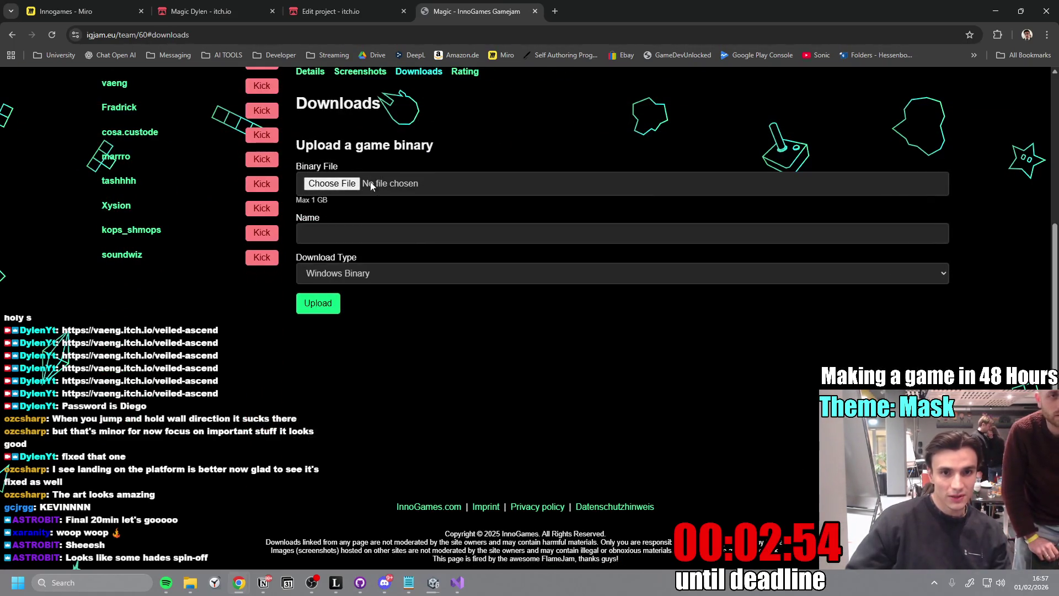
pyautogui.scroll(2, 371, 186)
pyautogui.click(359, 181)
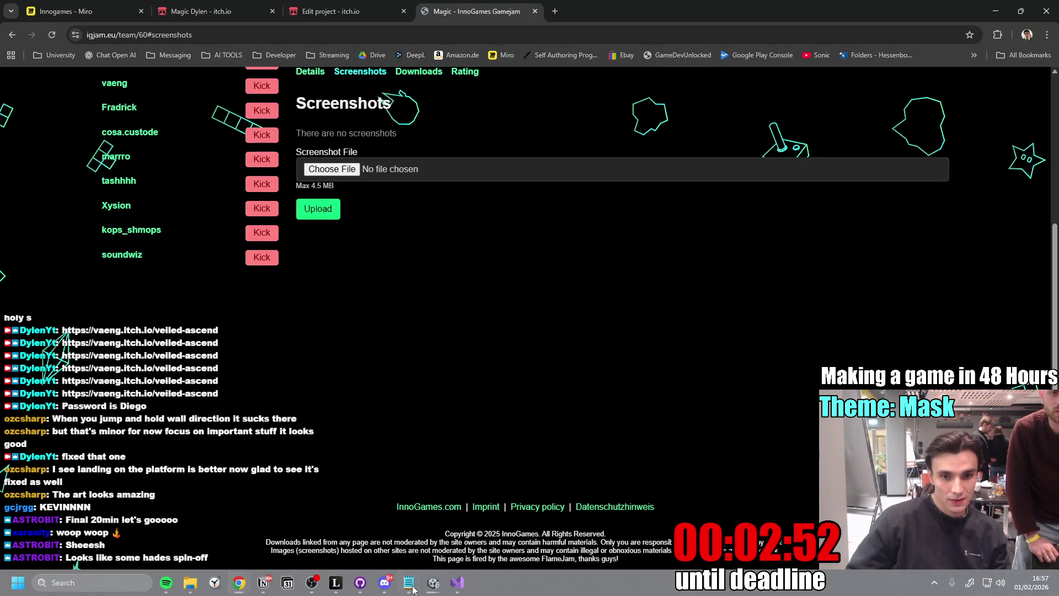
pyautogui.click(384, 583)
pyautogui.click(424, 374)
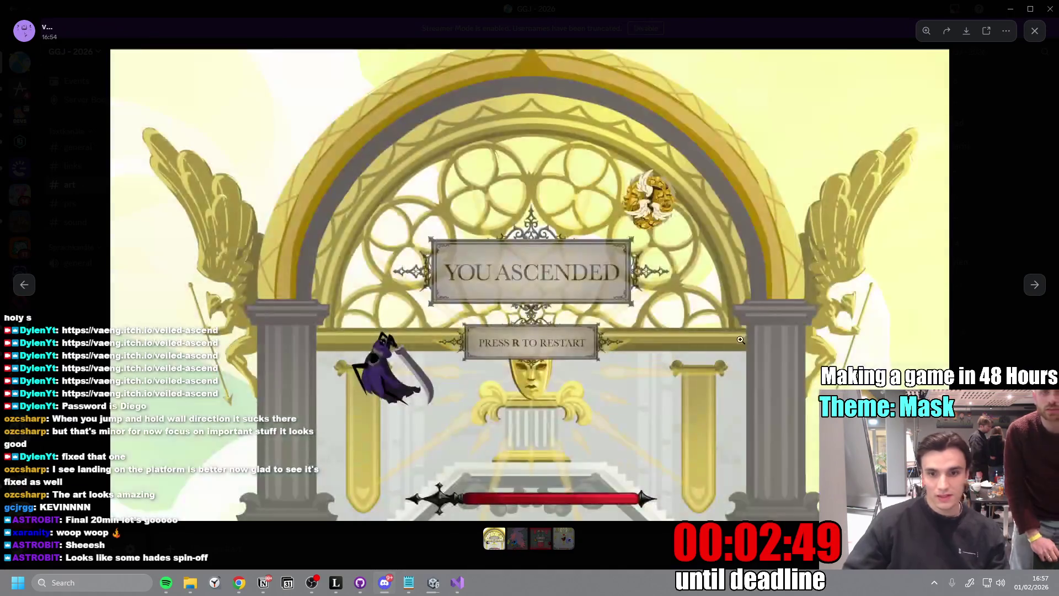
# - Save the YOU ASCENDED and gameplay screenshots to the Downloads folder
pyautogui.rightClick(530, 353)
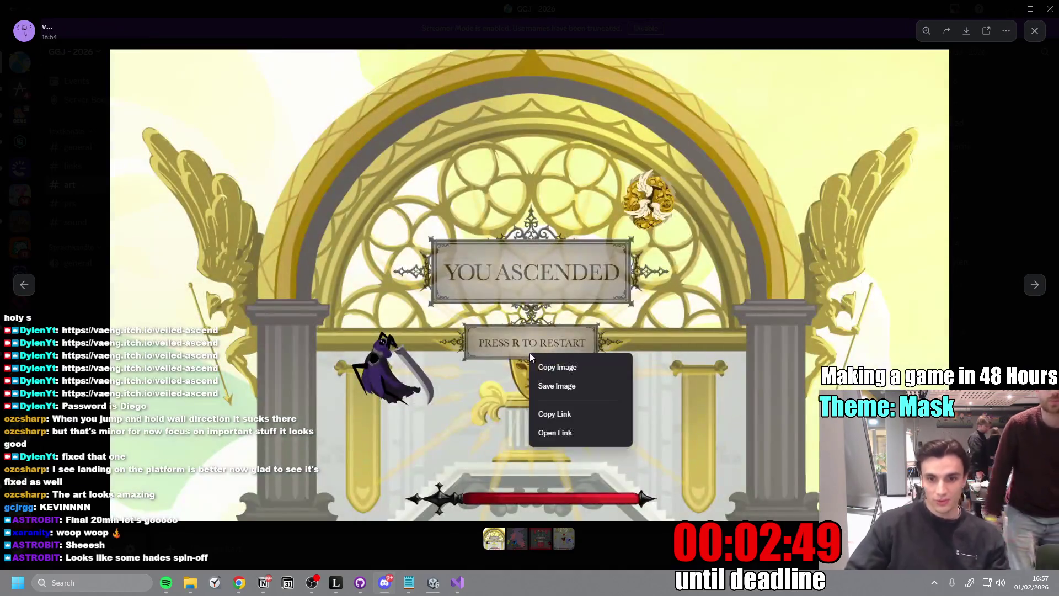
pyautogui.click(566, 389)
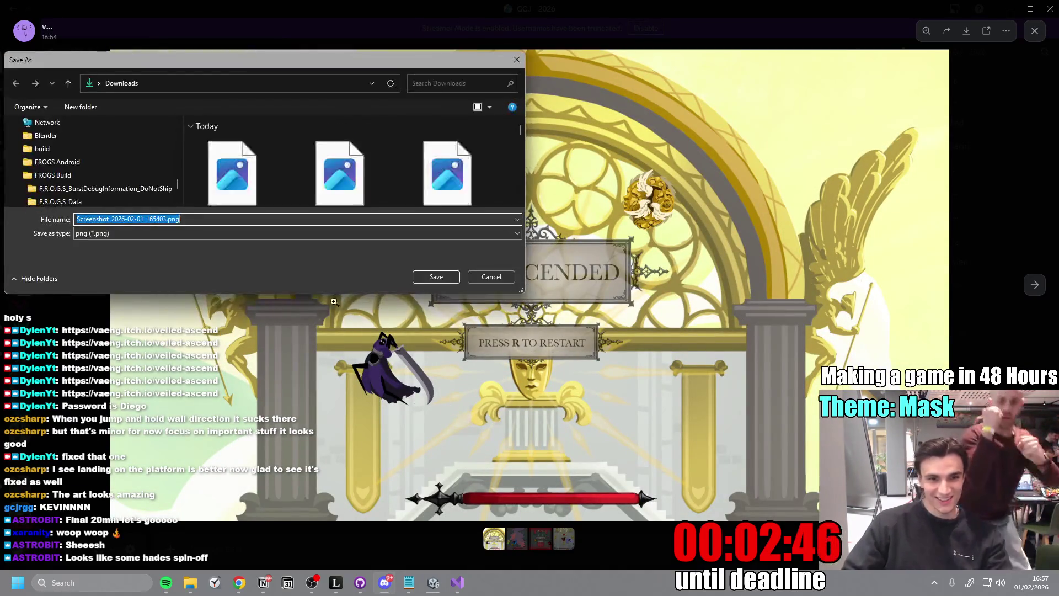
pyautogui.click(433, 276)
pyautogui.click(1021, 293)
pyautogui.rightClick(557, 289)
pyautogui.click(603, 334)
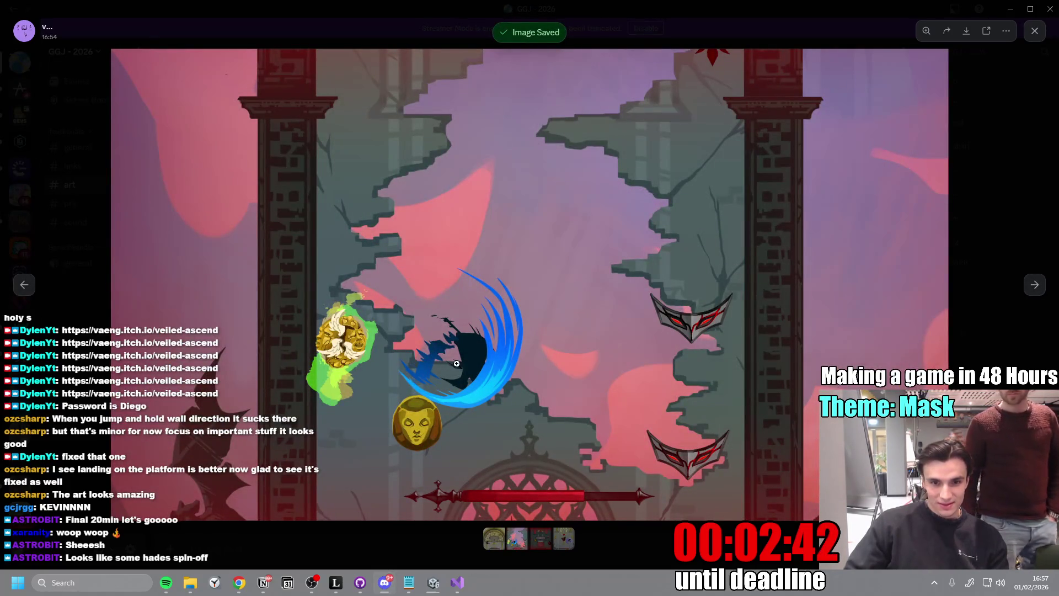
pyautogui.click(436, 276)
pyautogui.click(1037, 298)
# - Save the YOU DIED and golden hall screenshots to Downloads, then close the image viewer
pyautogui.rightClick(525, 298)
pyautogui.click(559, 332)
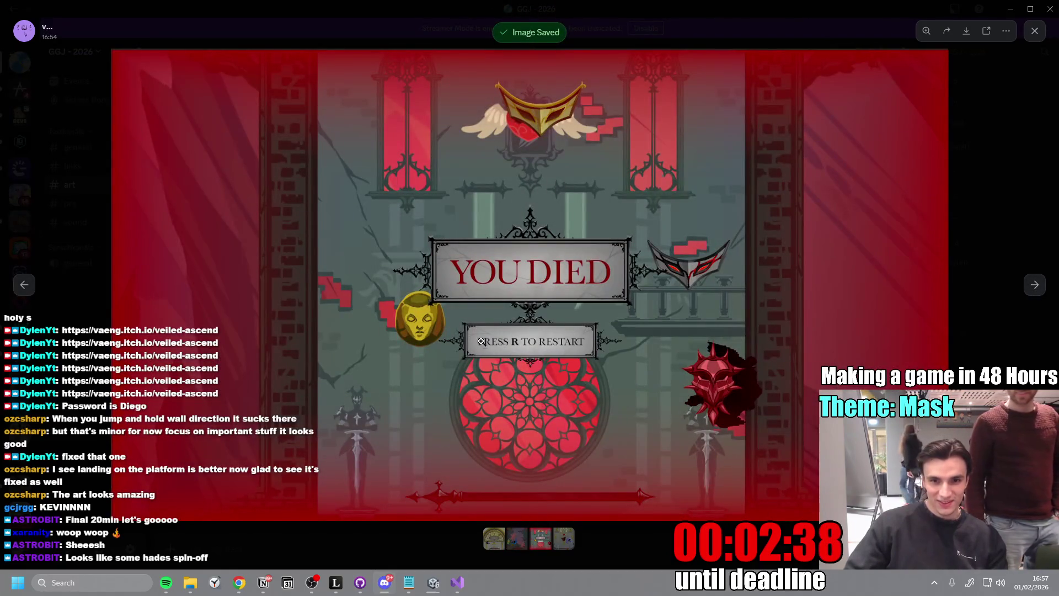
pyautogui.click(435, 276)
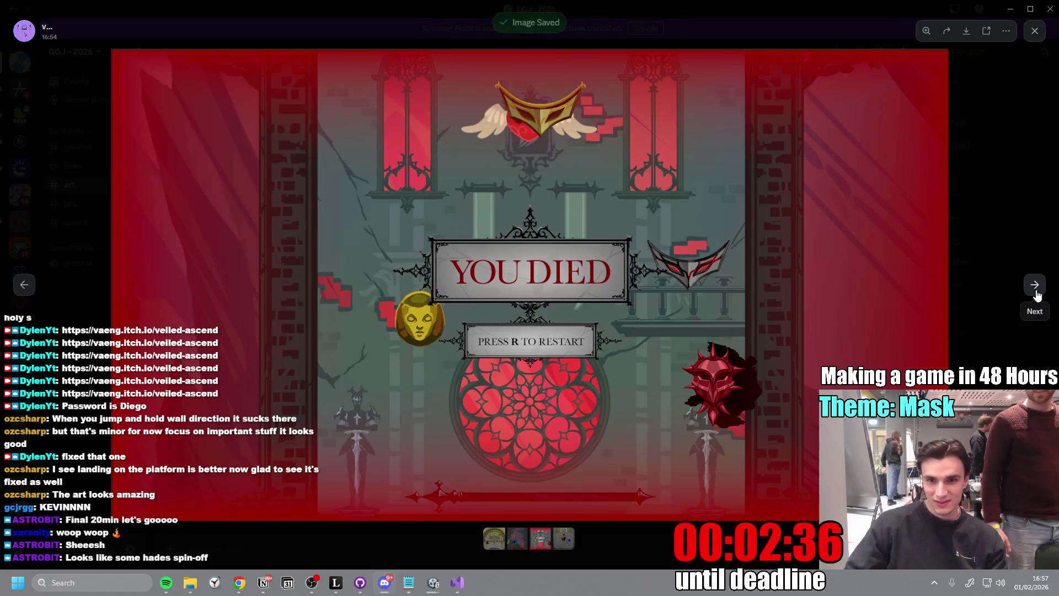
pyautogui.click(1036, 296)
pyautogui.rightClick(548, 314)
pyautogui.click(578, 348)
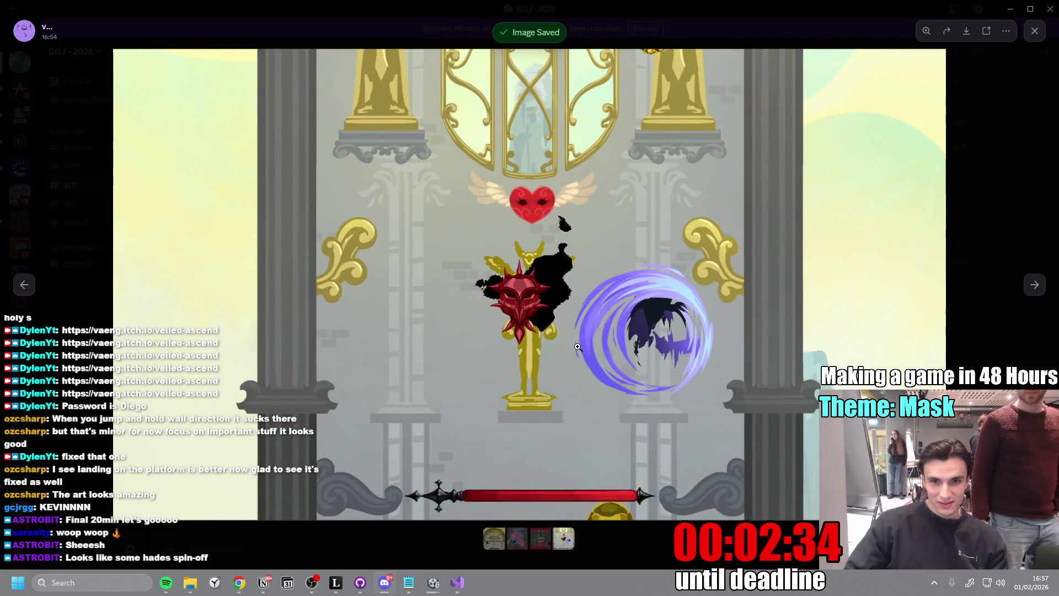
pyautogui.click(436, 275)
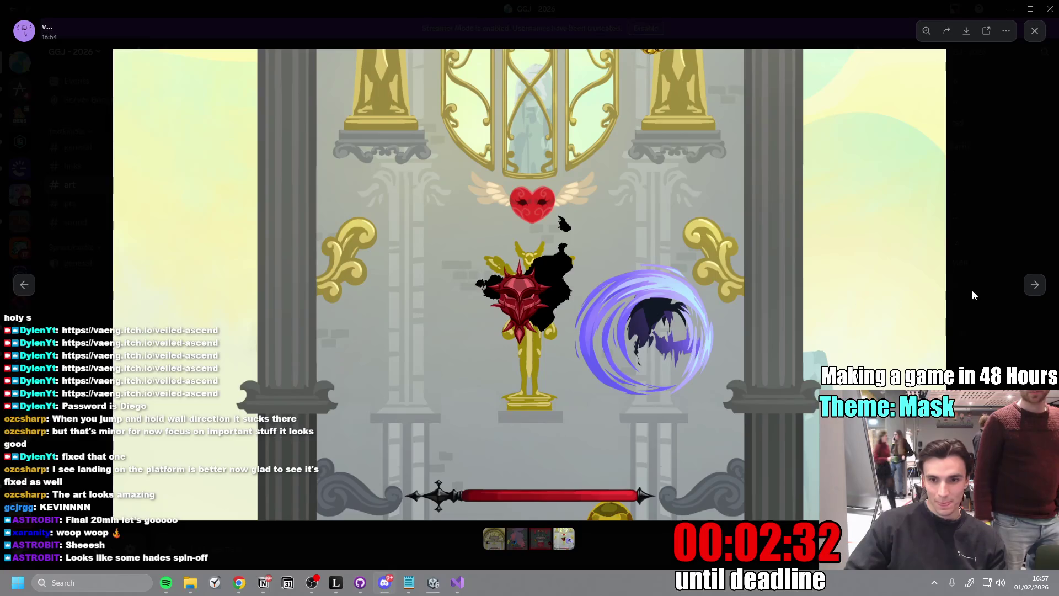
pyautogui.click(1004, 124)
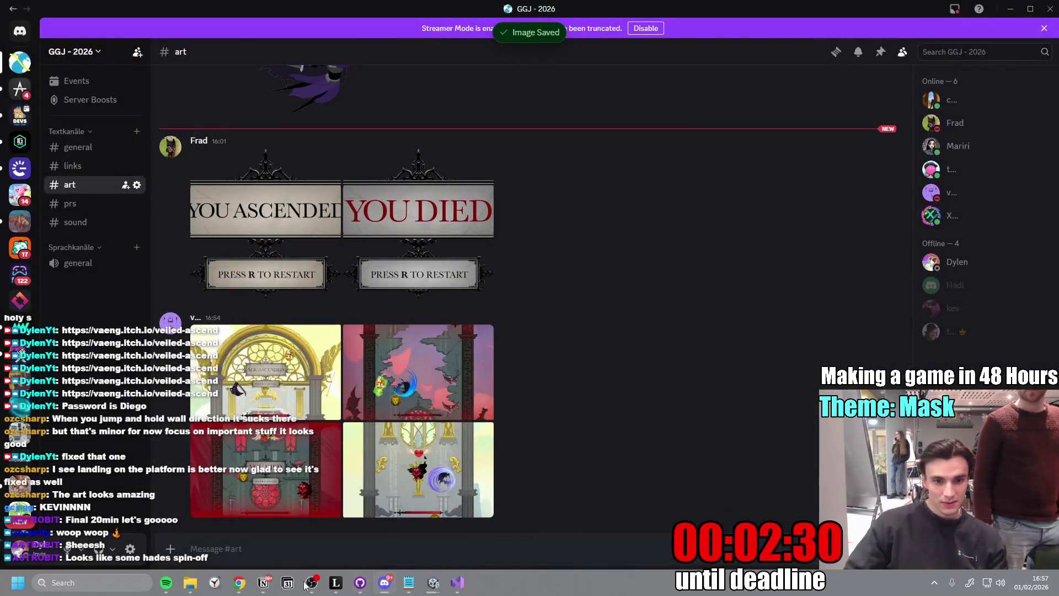
# - Upload Screenshot_2026-02-01_165403.png from Downloads to Team Magic's game
pyautogui.moveTo(238, 582)
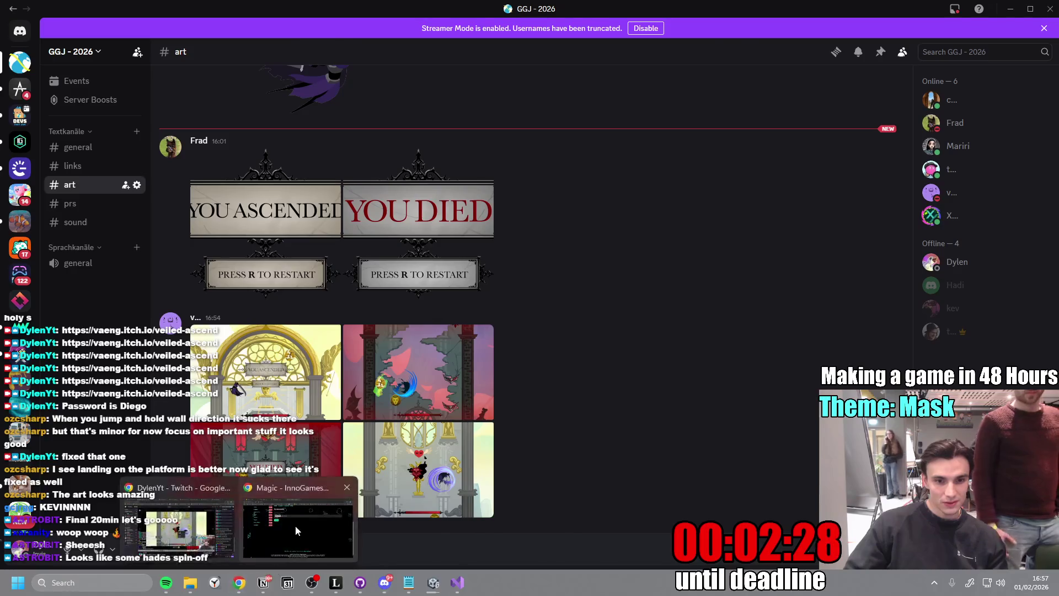
pyautogui.click(295, 525)
pyautogui.click(338, 170)
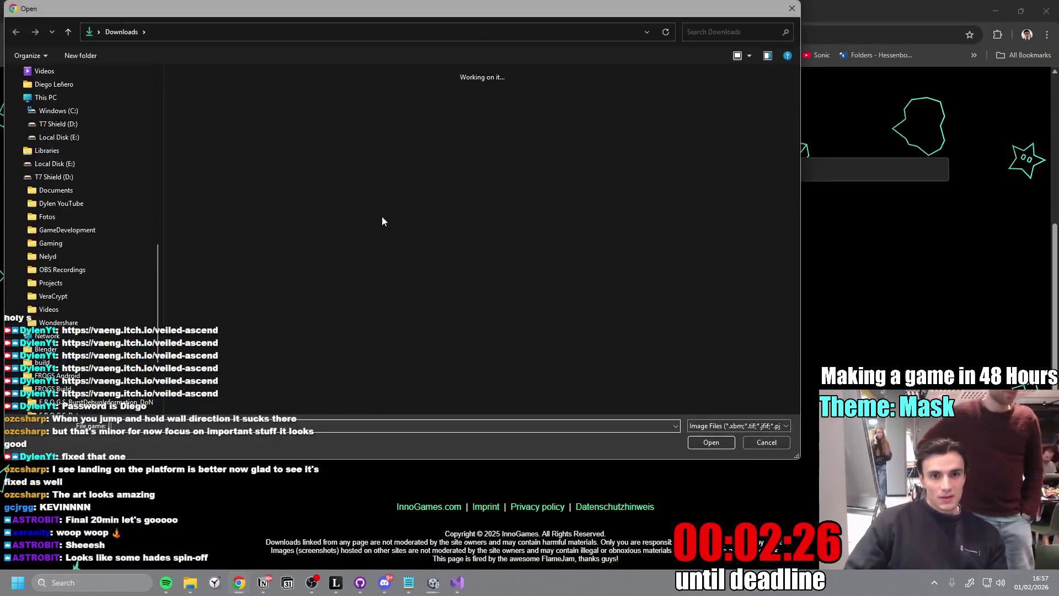
pyautogui.press('Down')
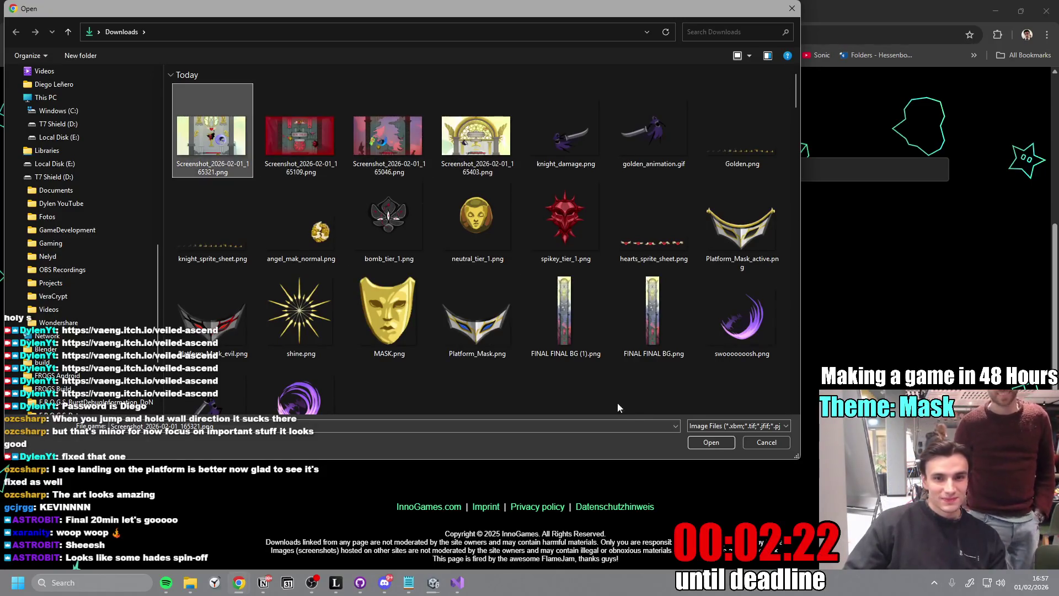
pyautogui.click(471, 135)
pyautogui.click(703, 445)
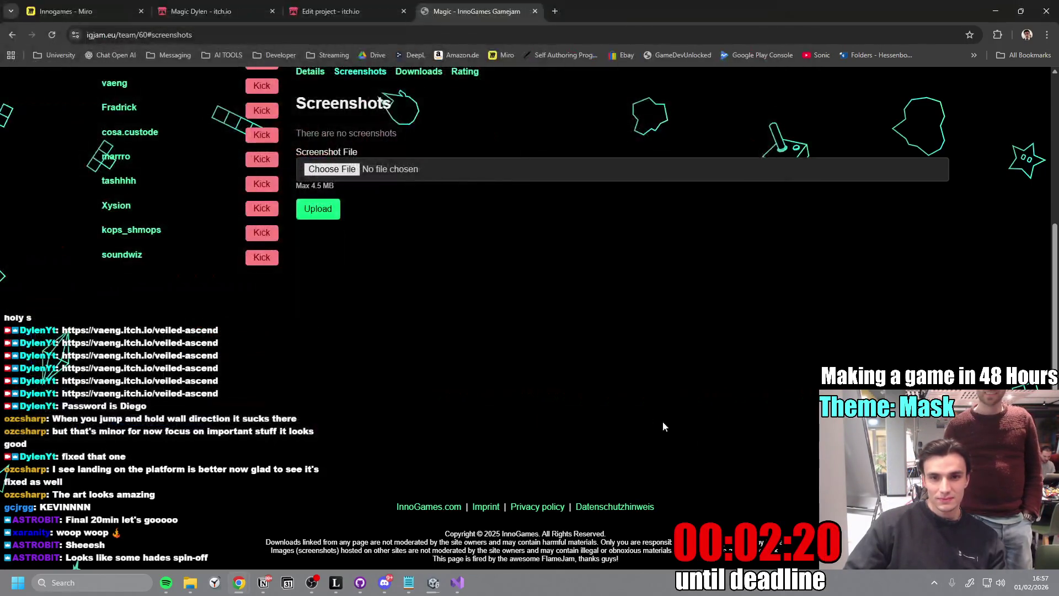
pyautogui.click(324, 220)
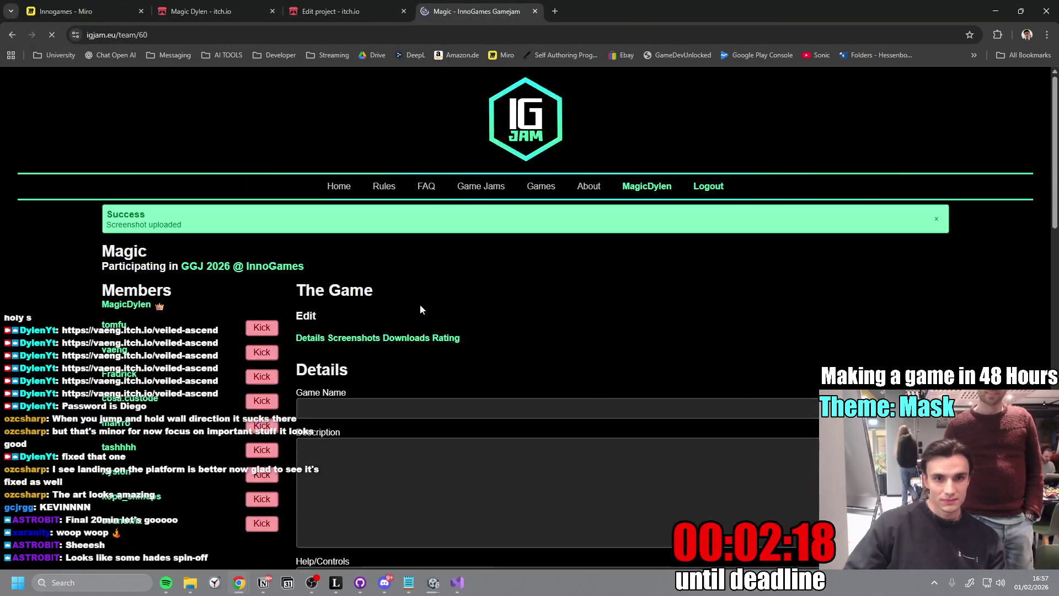
# - Select Screenshot_2026-02-01_165046.png as the next screenshot in the Screenshots section
pyautogui.scroll(-4, 426, 340)
pyautogui.scroll(2, 426, 340)
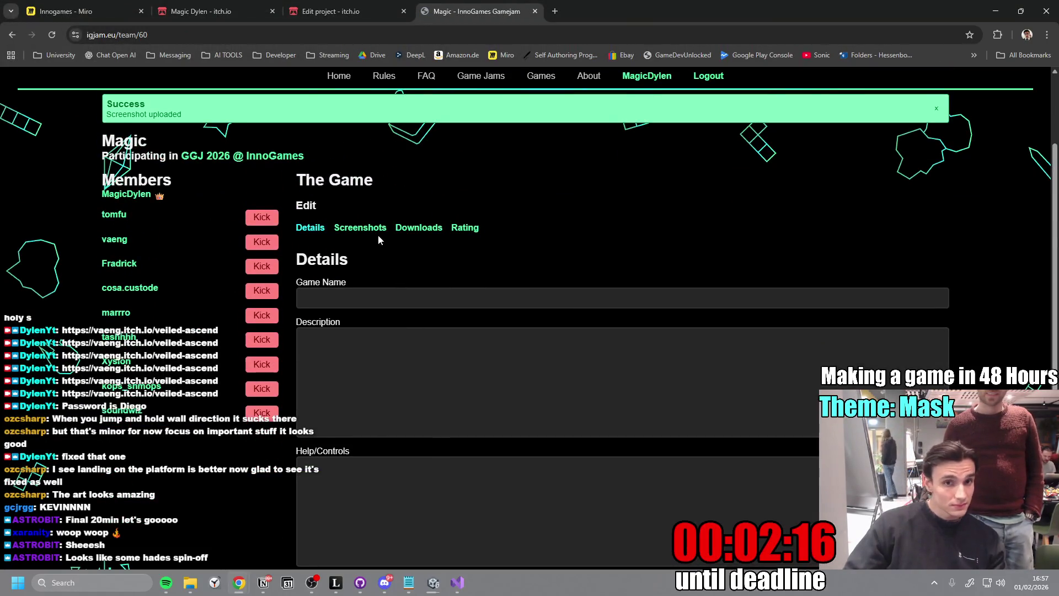
pyautogui.click(361, 221)
pyautogui.click(340, 375)
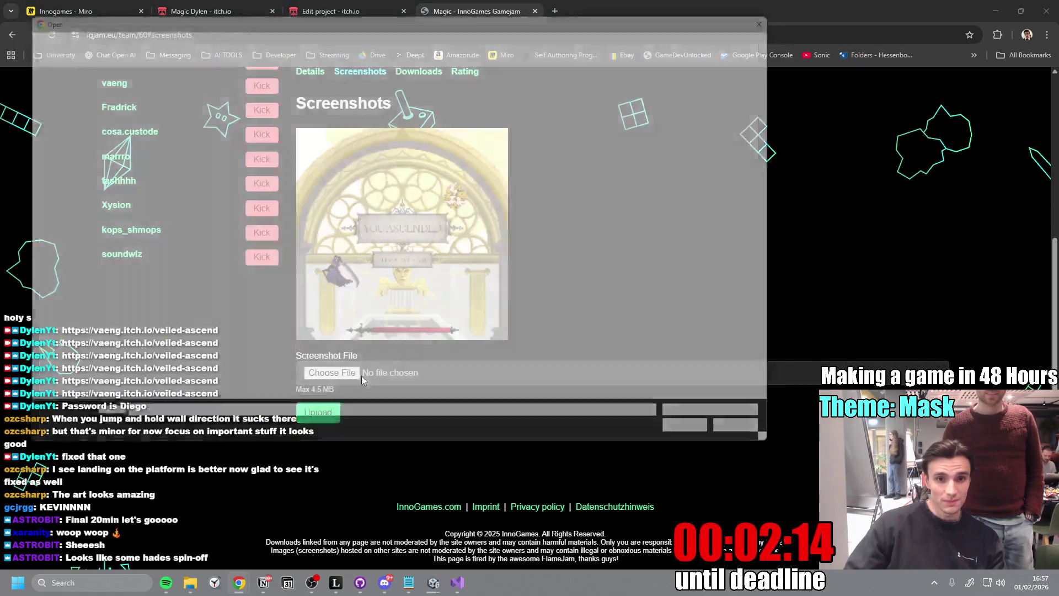
pyautogui.click(389, 136)
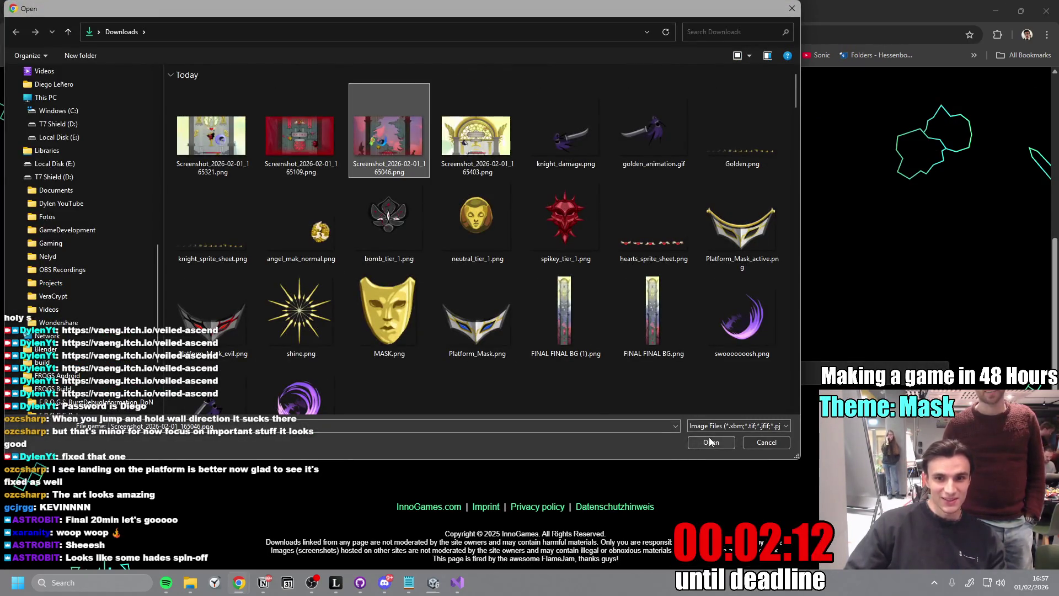
pyautogui.click(711, 442)
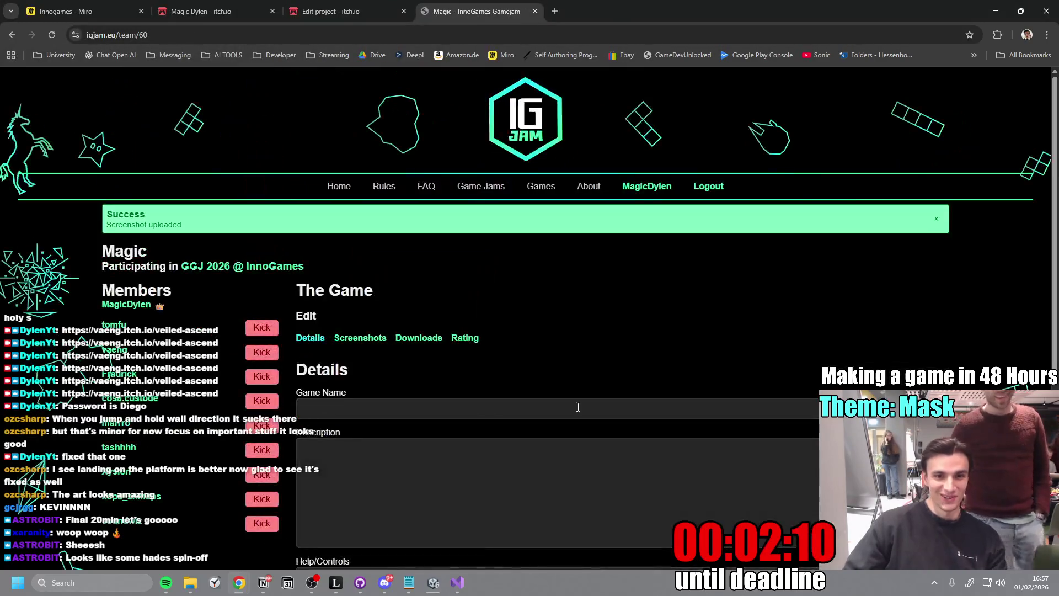
# - Upload the YOU DIED screenshot to the game entry
pyautogui.click(383, 341)
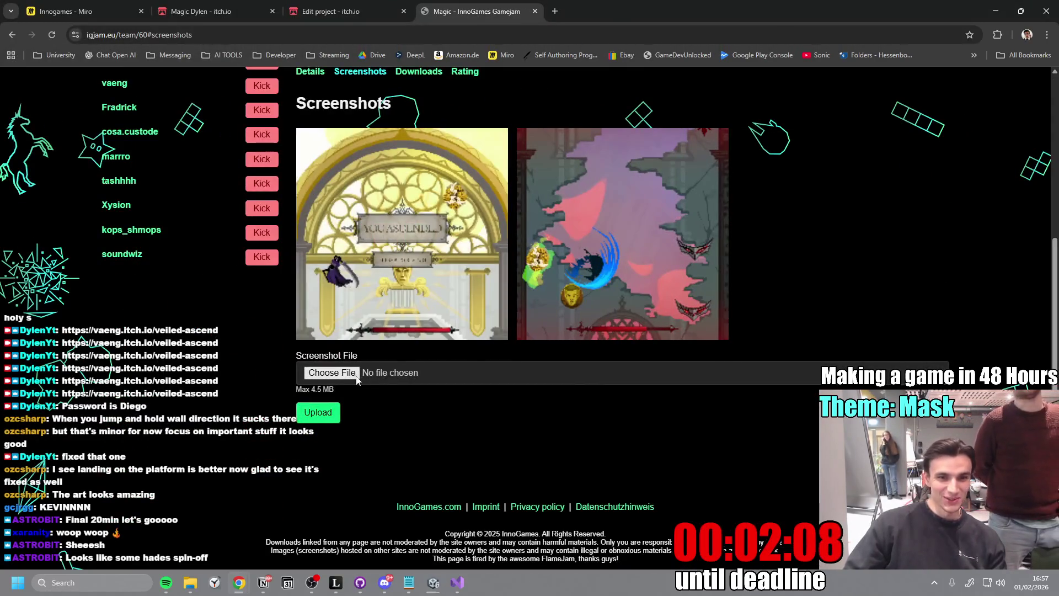
pyautogui.click(333, 370)
pyautogui.click(279, 134)
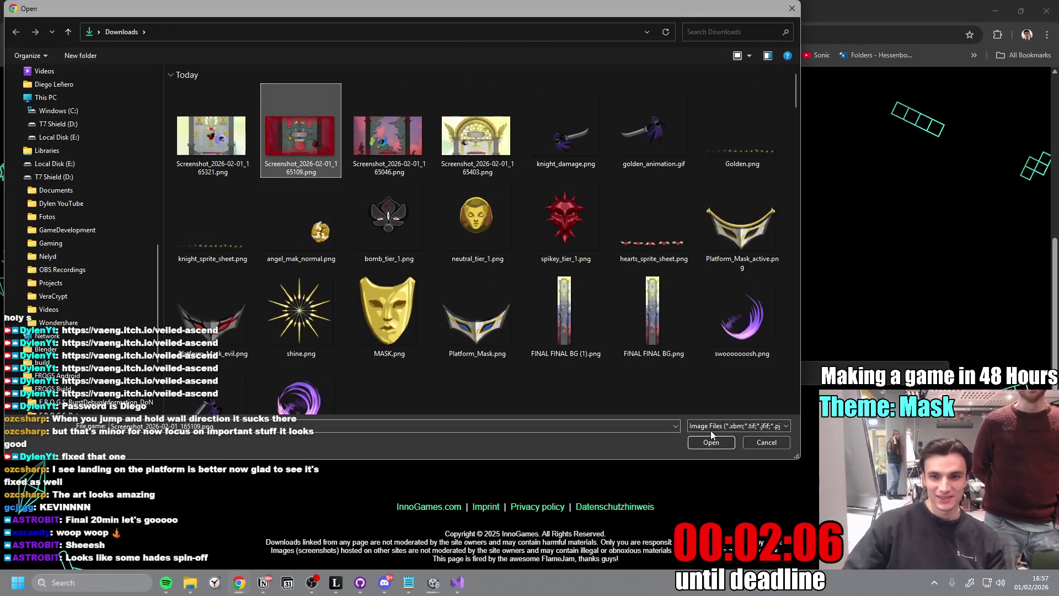
pyautogui.click(710, 435)
pyautogui.click(326, 414)
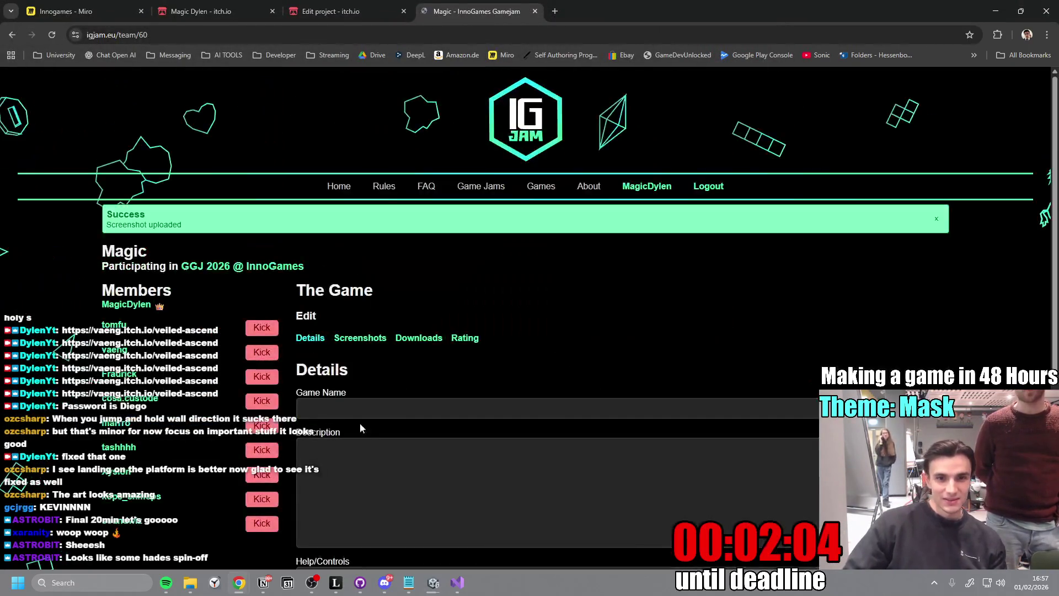
# - Upload Screenshot_2026-02-01_165321.png, then begin entering the game's name
pyautogui.scroll(-4, 363, 385)
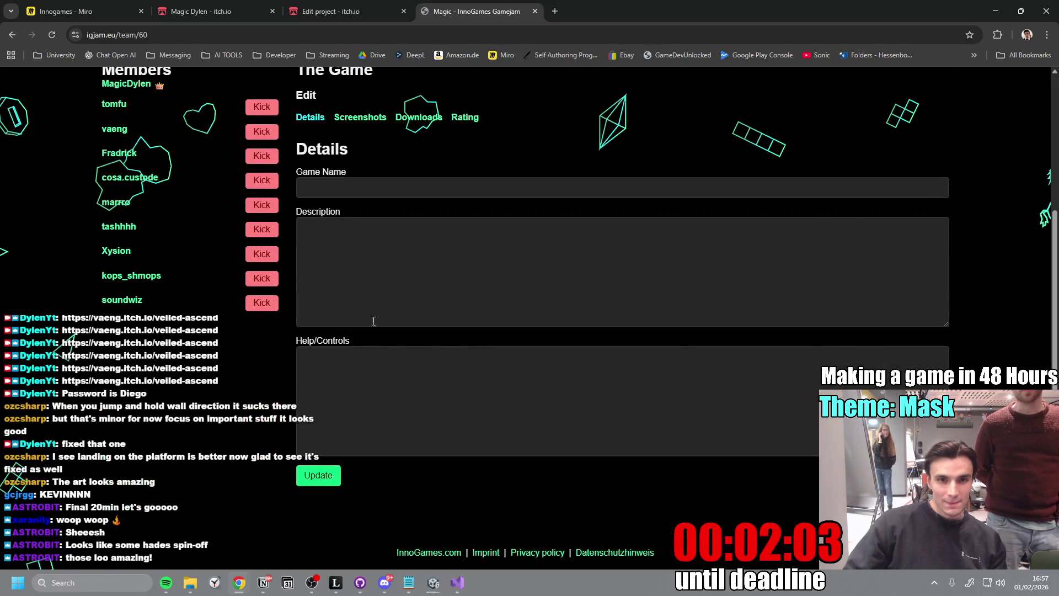
pyautogui.click(359, 118)
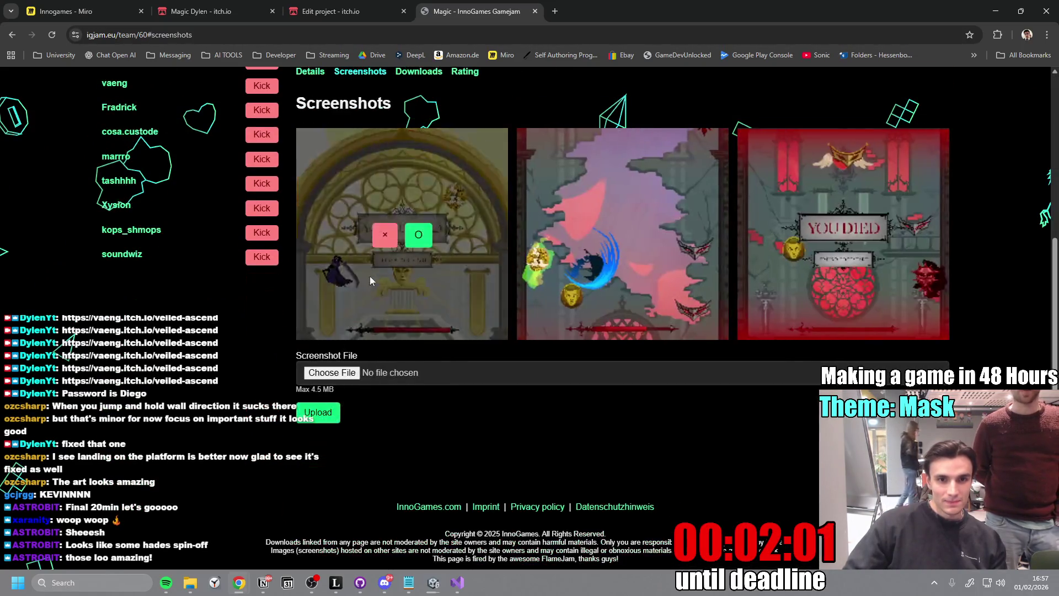
pyautogui.click(332, 373)
pyautogui.click(213, 136)
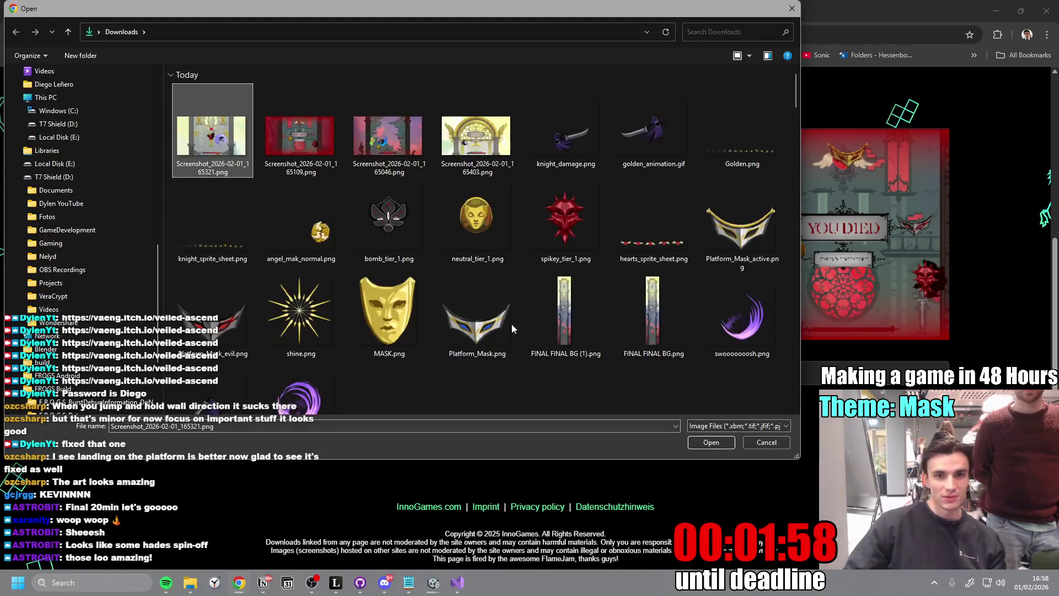
pyautogui.click(711, 442)
pyautogui.click(319, 413)
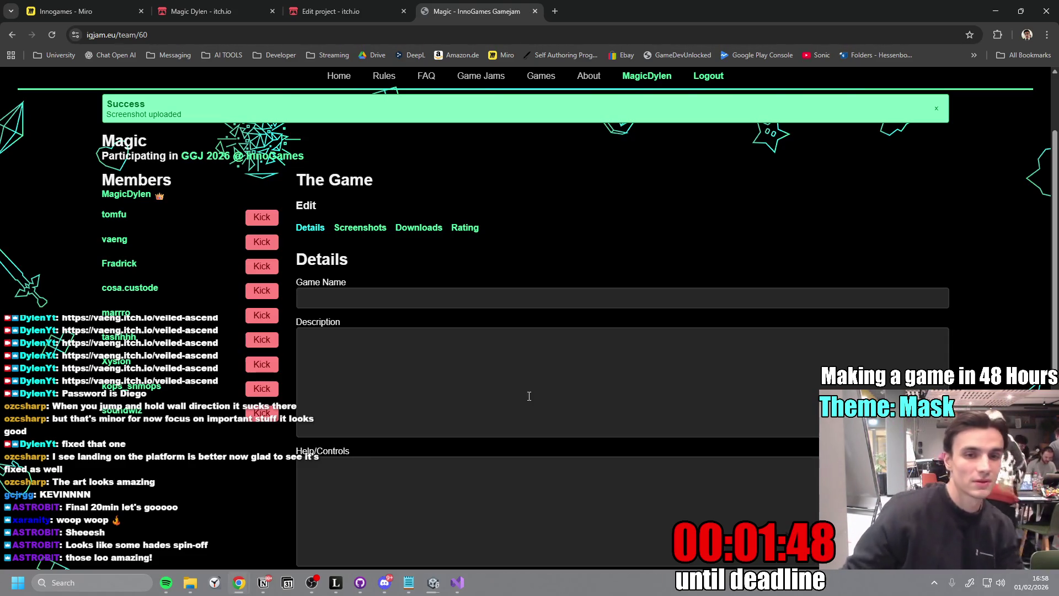
pyautogui.click(364, 292)
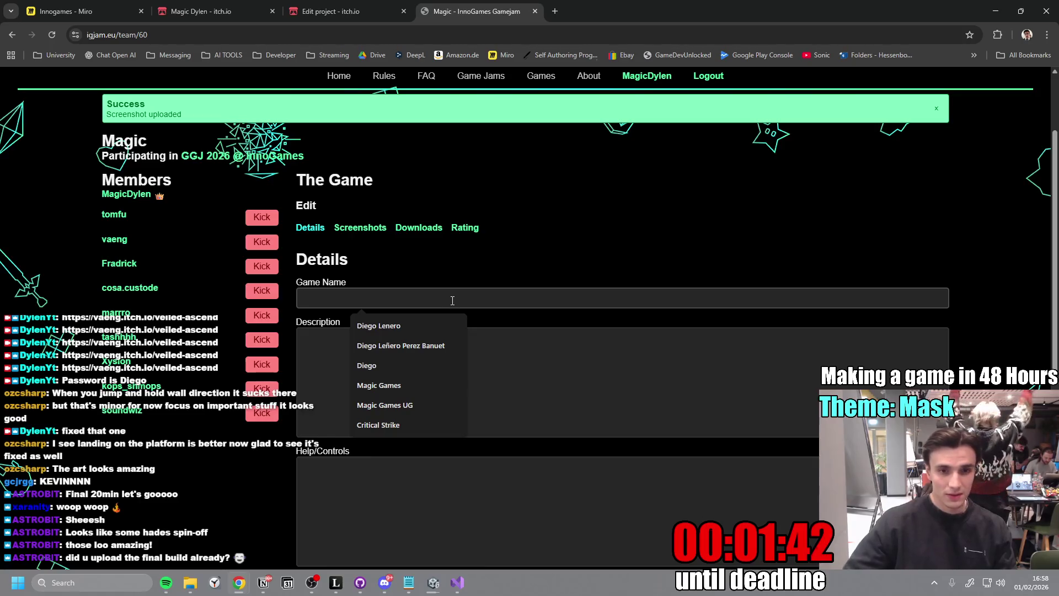
pyautogui.click(384, 583)
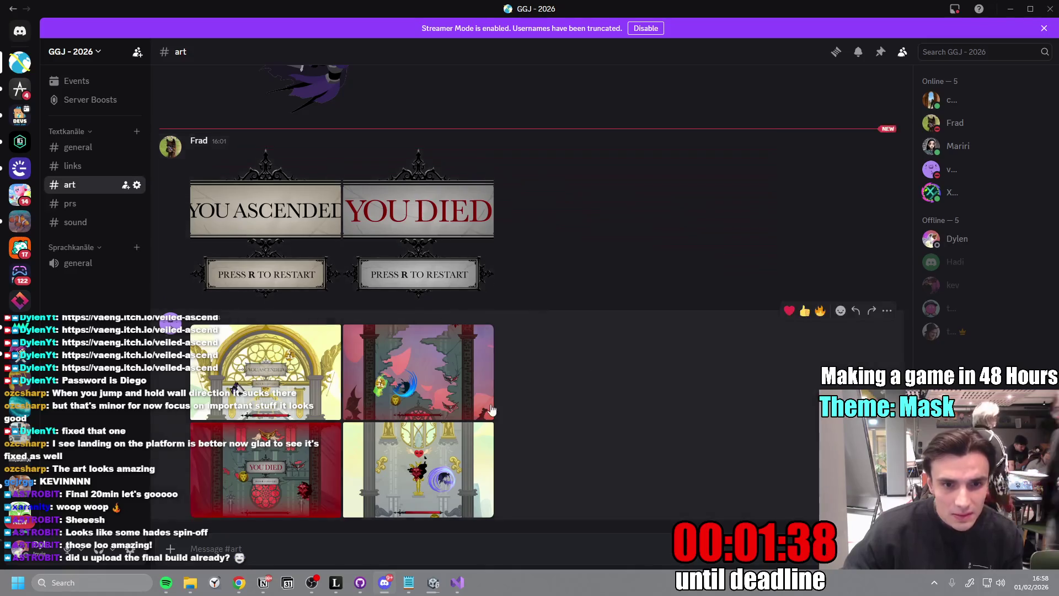
# - Enlarge the Veiled Ascend title image in Discord's #art channel, then return to the IGJam page
pyautogui.scroll(10, 290, 336)
pyautogui.click(291, 336)
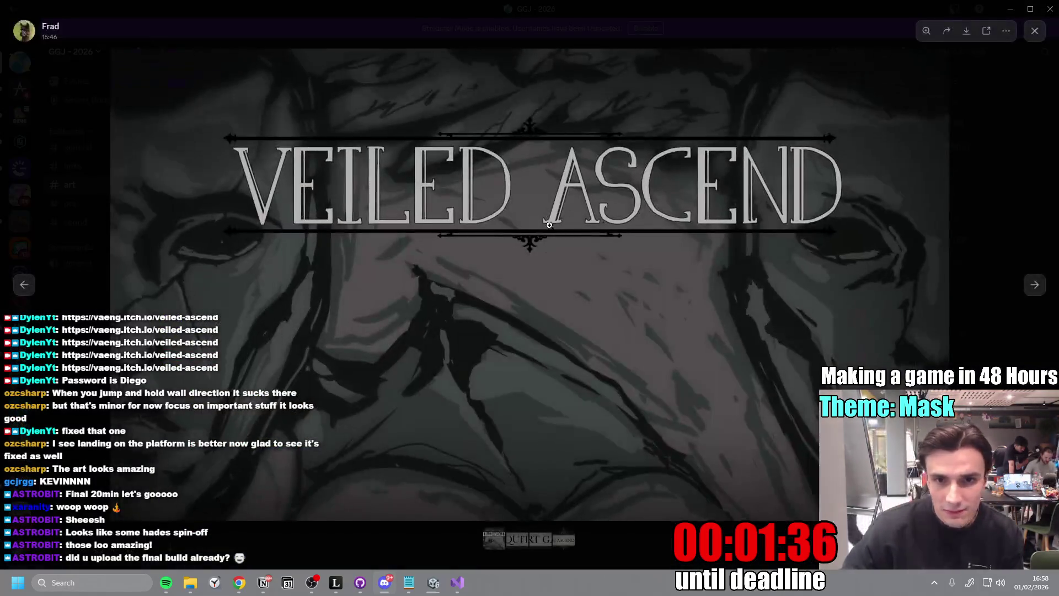
pyautogui.hotkey('alt', 'Tab')
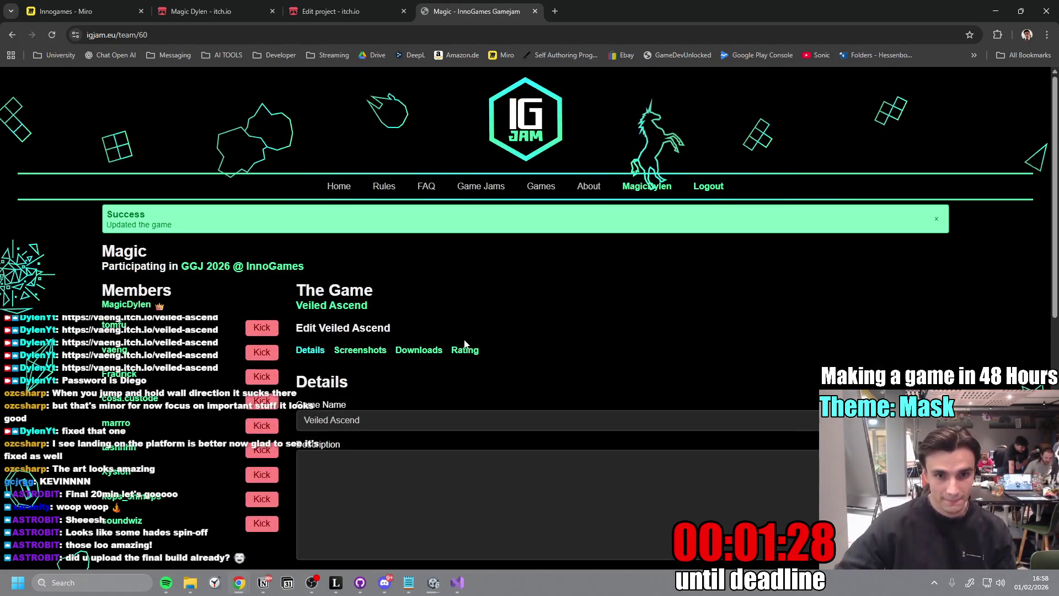
# - Review the uploaded screenshots and bring up the game details form
pyautogui.scroll(-1, 386, 311)
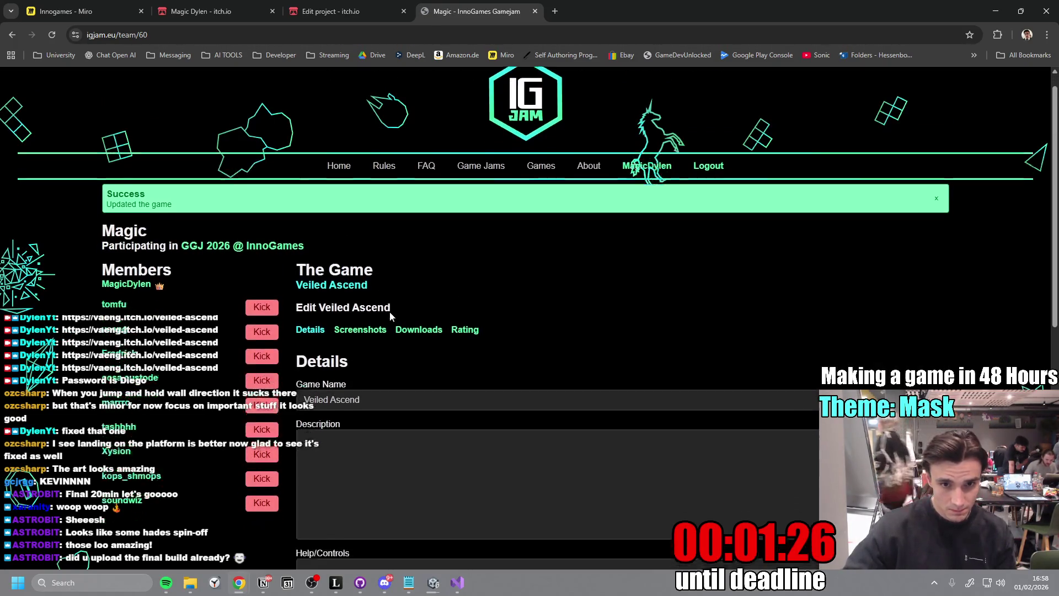
pyautogui.click(376, 296)
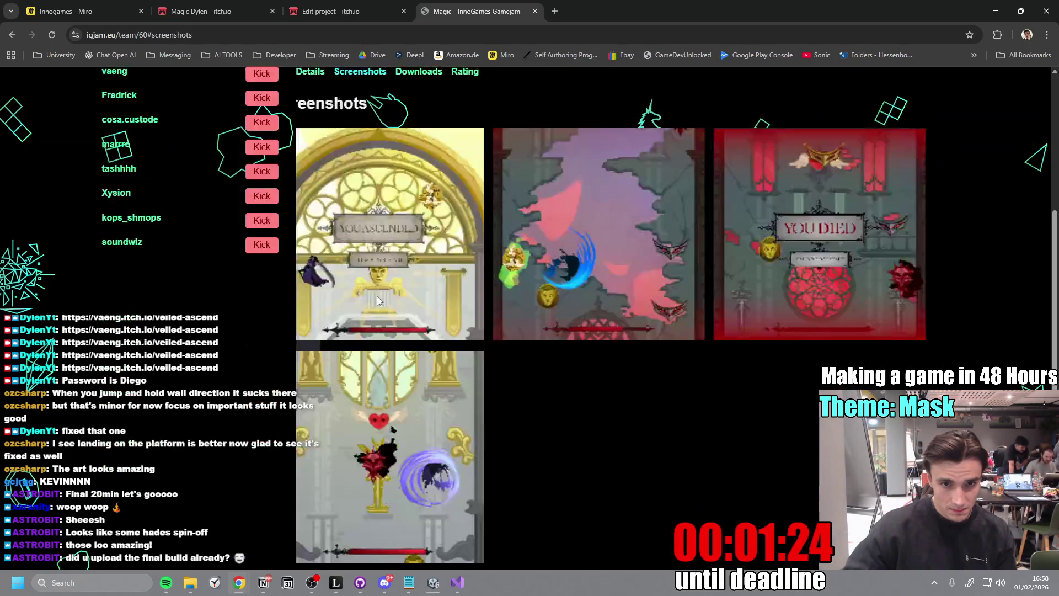
pyautogui.scroll(2, 429, 246)
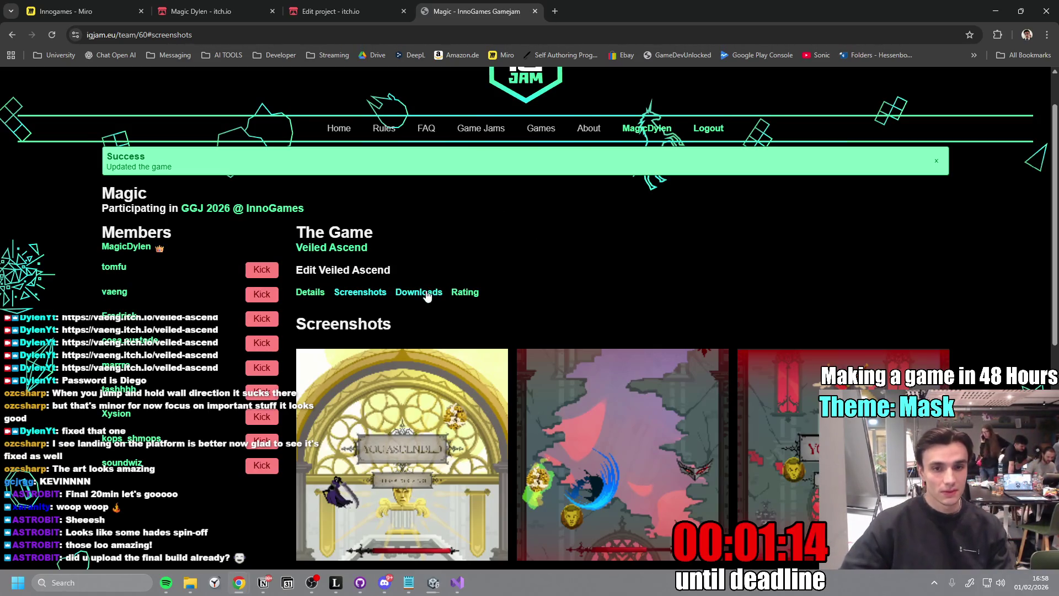
pyautogui.click(317, 295)
# - Enter the description 'Ascend and recover your true face' and controls 'WASD and SPACE', then save
pyautogui.click(371, 219)
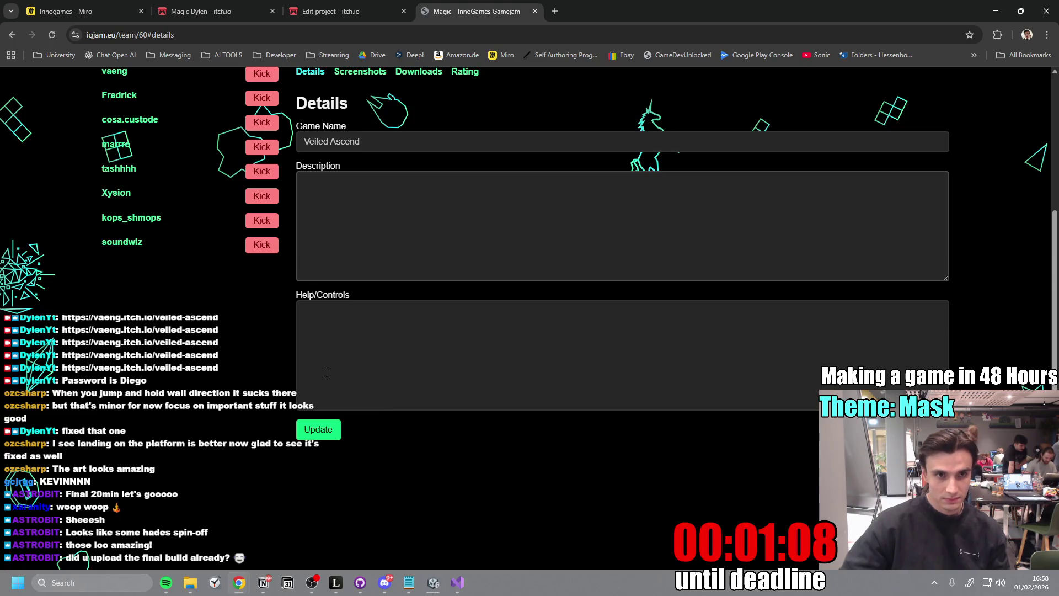
pyautogui.write('A')
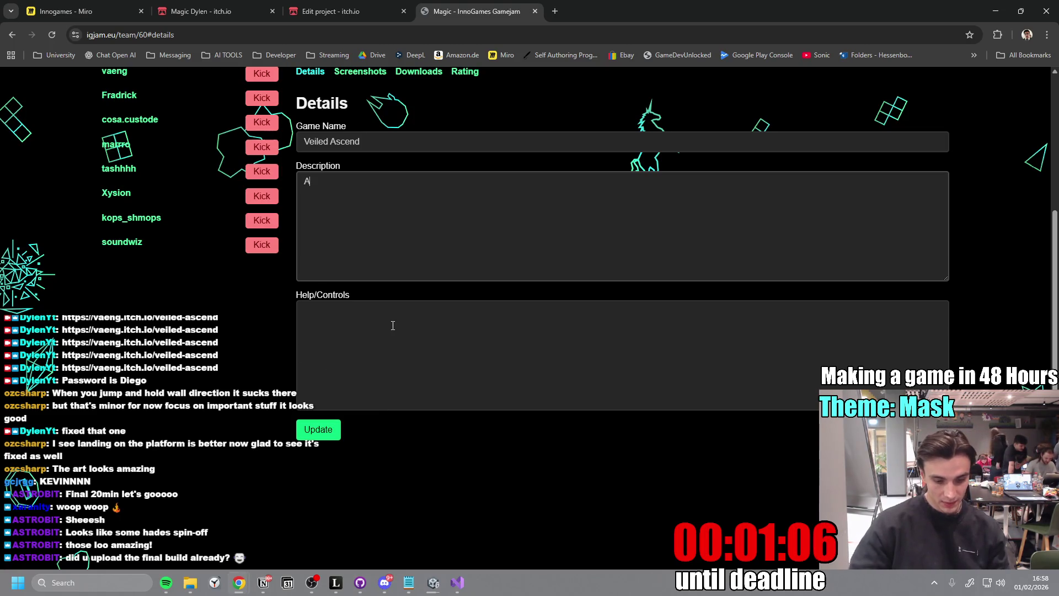
pyautogui.write('scxend')
pyautogui.press('BackSpace')
pyautogui.press('BackSpace')
pyautogui.press('BackSpace')
pyautogui.write('e')
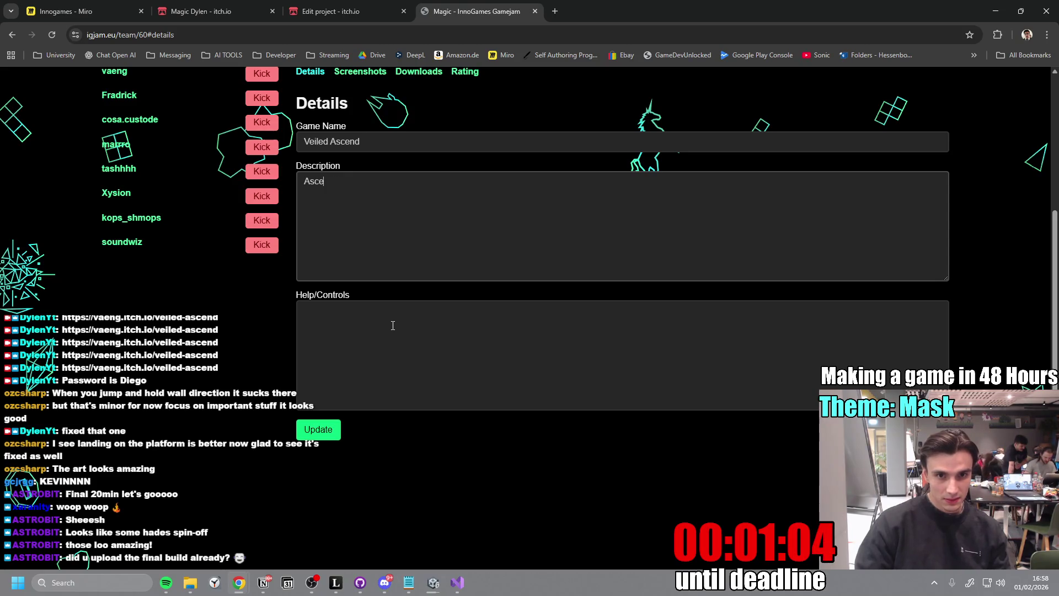
pyautogui.write('nd and recov')
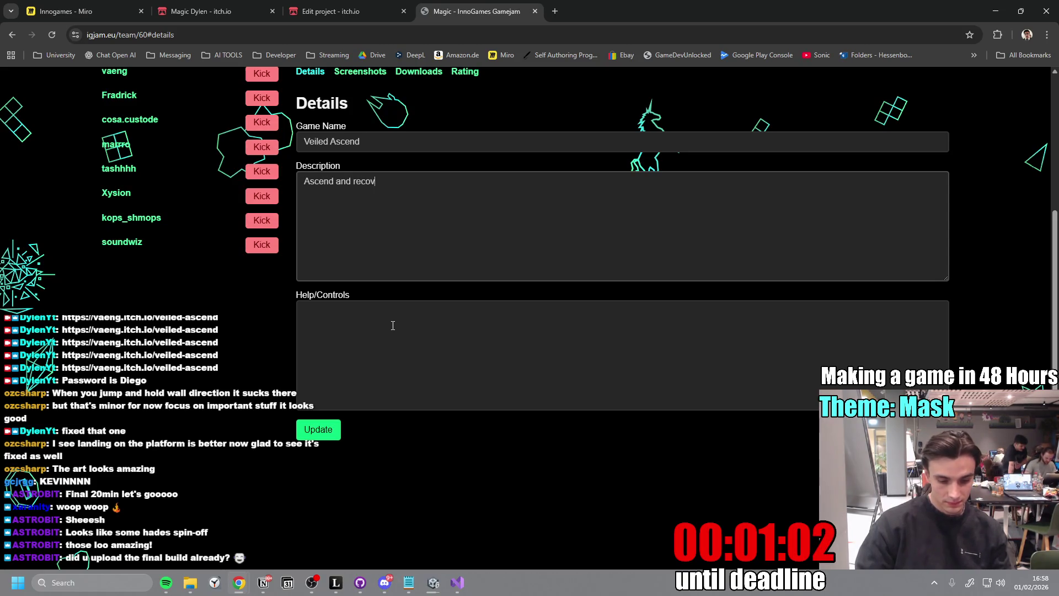
pyautogui.write('er your true face')
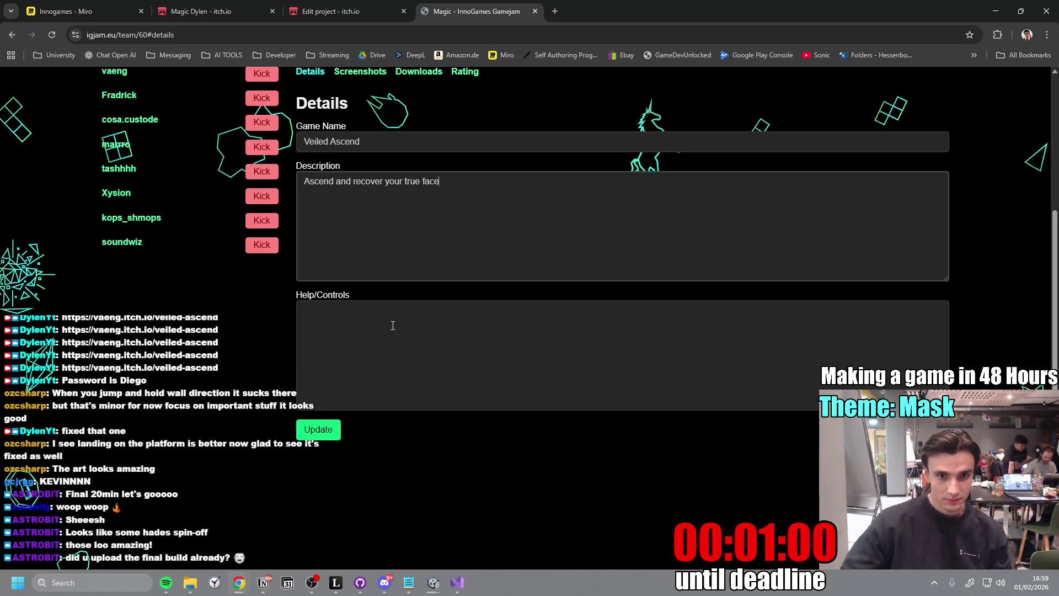
pyautogui.click(391, 328)
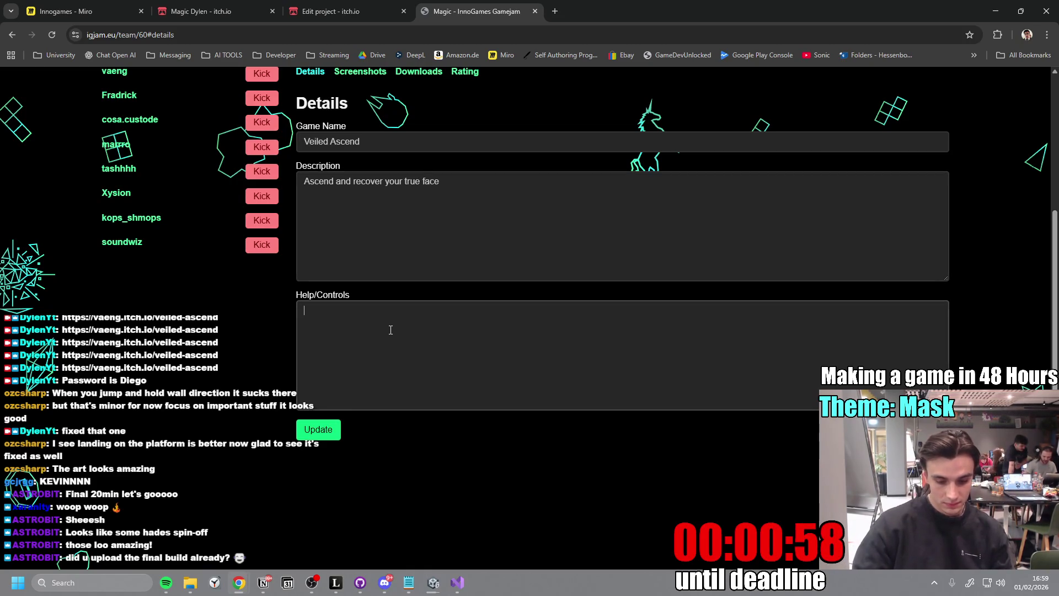
pyautogui.write('WASD and SPACE')
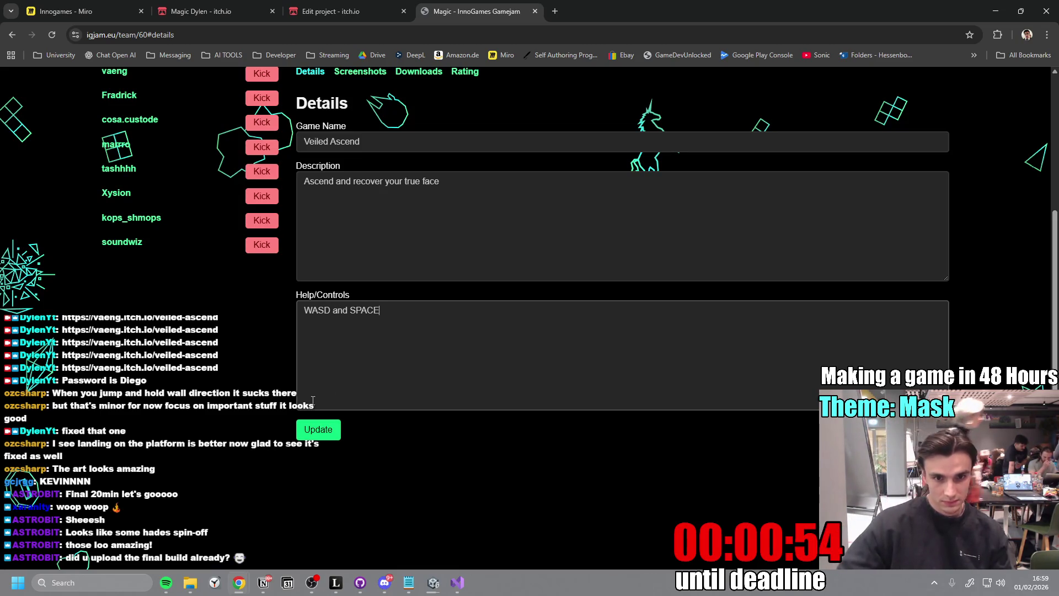
pyautogui.click(314, 435)
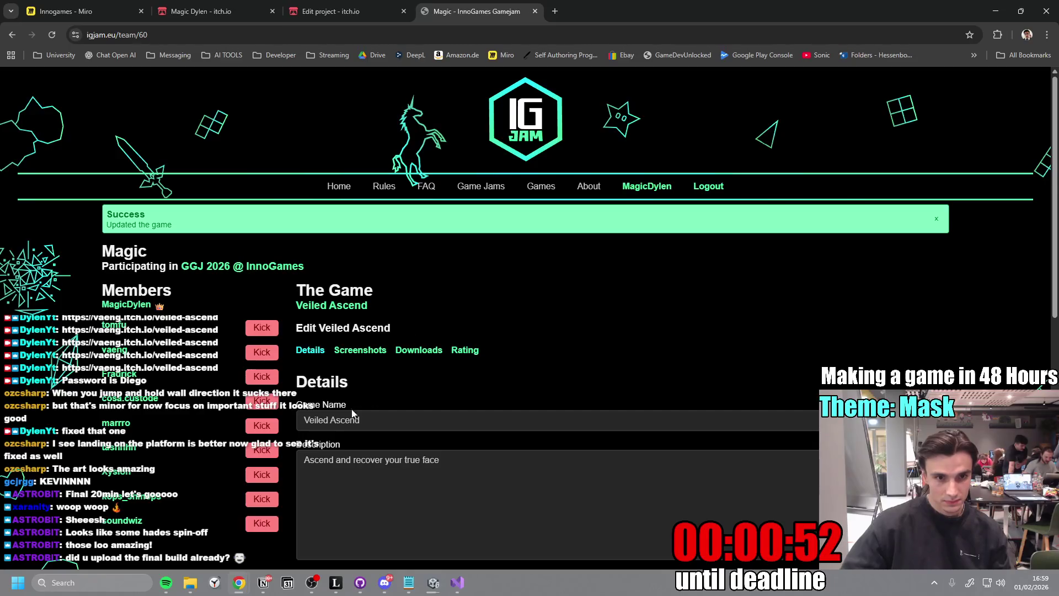
pyautogui.moveTo(434, 581)
pyautogui.click(461, 546)
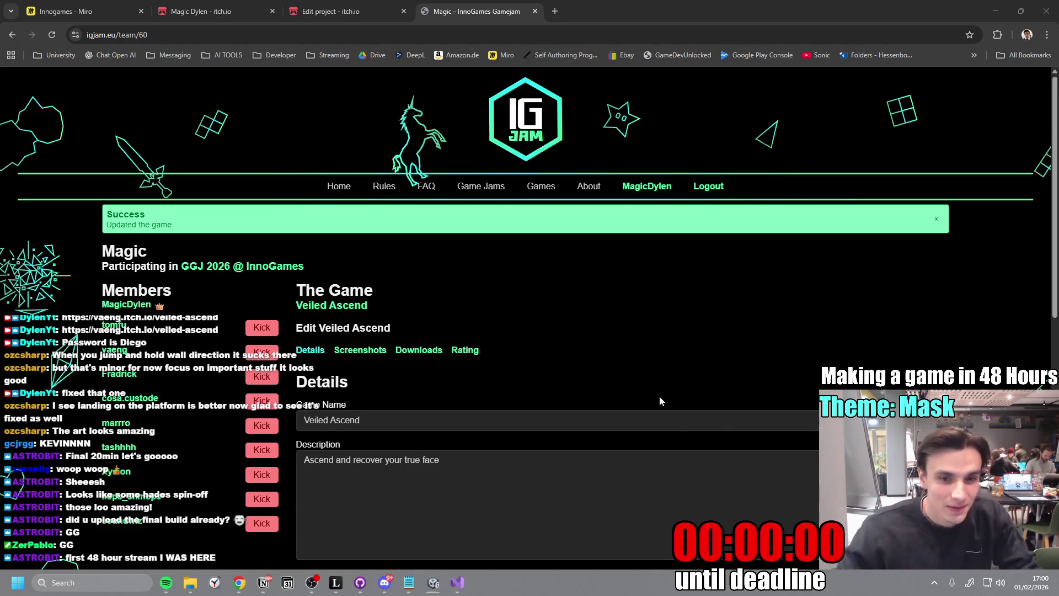
pyautogui.scroll(-1, 660, 397)
pyautogui.scroll(1, 458, 393)
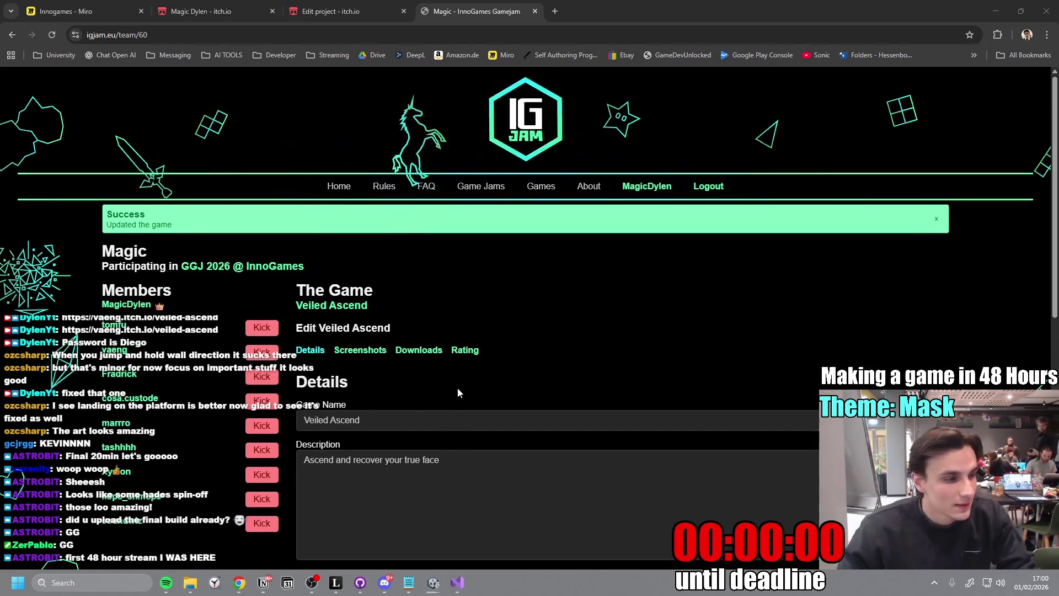
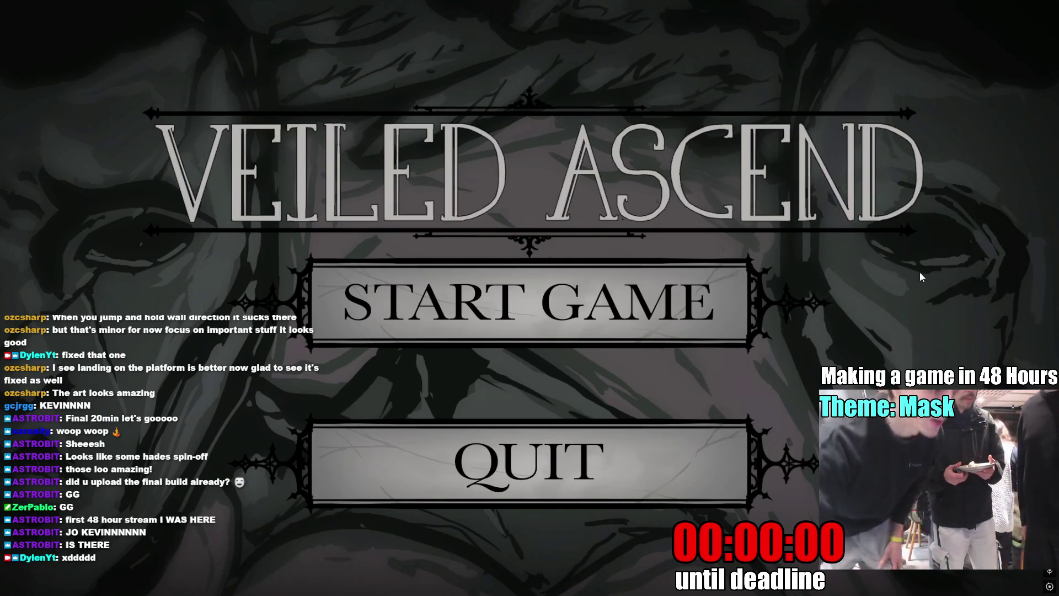
# - Start a new run from the main menu, play until YOU DIED, then restart the level with R
pyautogui.click(646, 315)
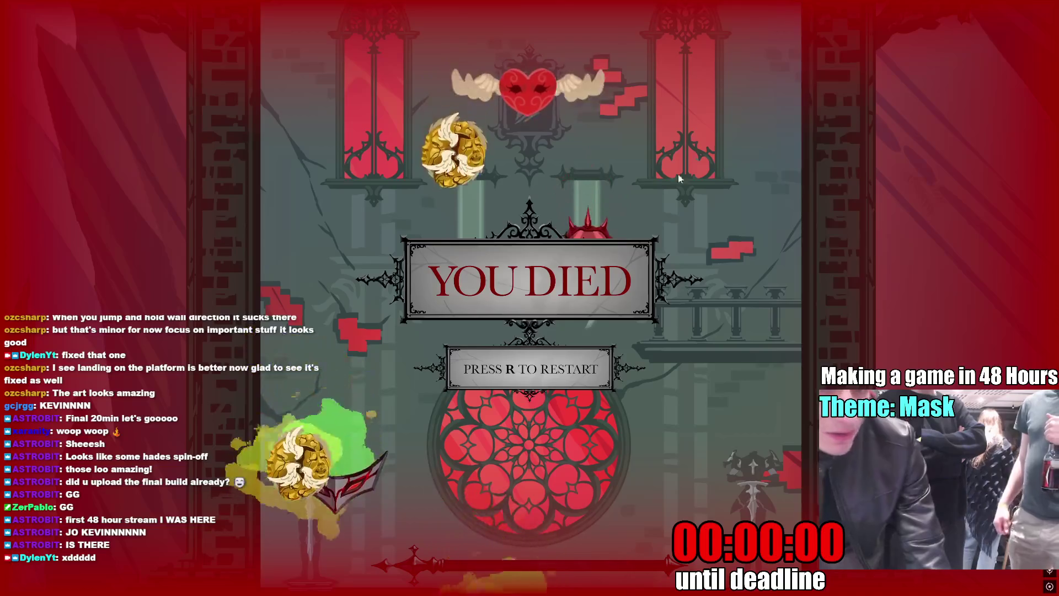
pyautogui.press('r')
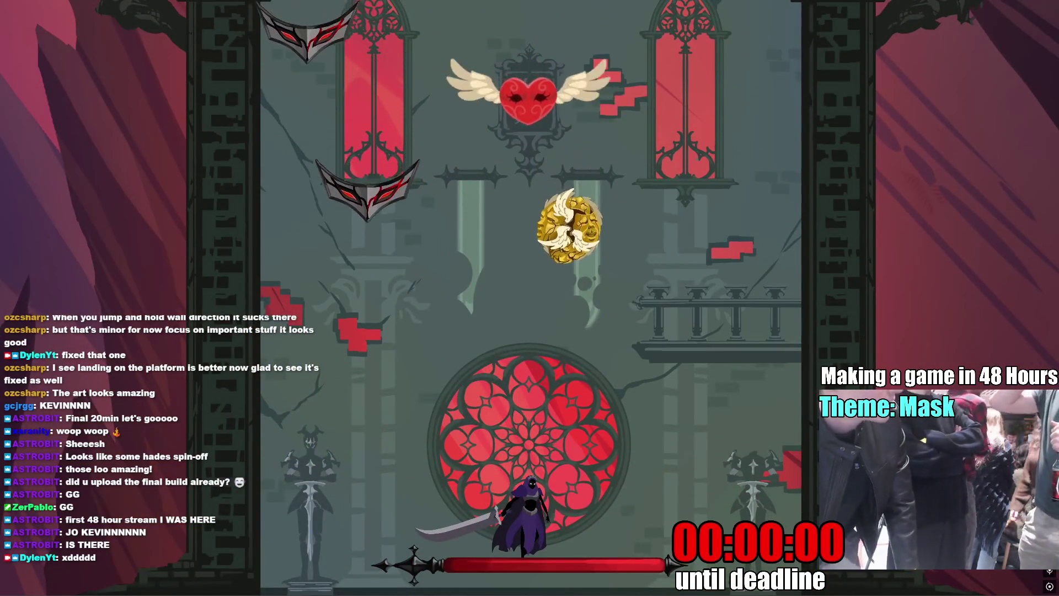
# - Move the respawned swordsman left and right while fighting the swarming mask enemies
pyautogui.press('a')
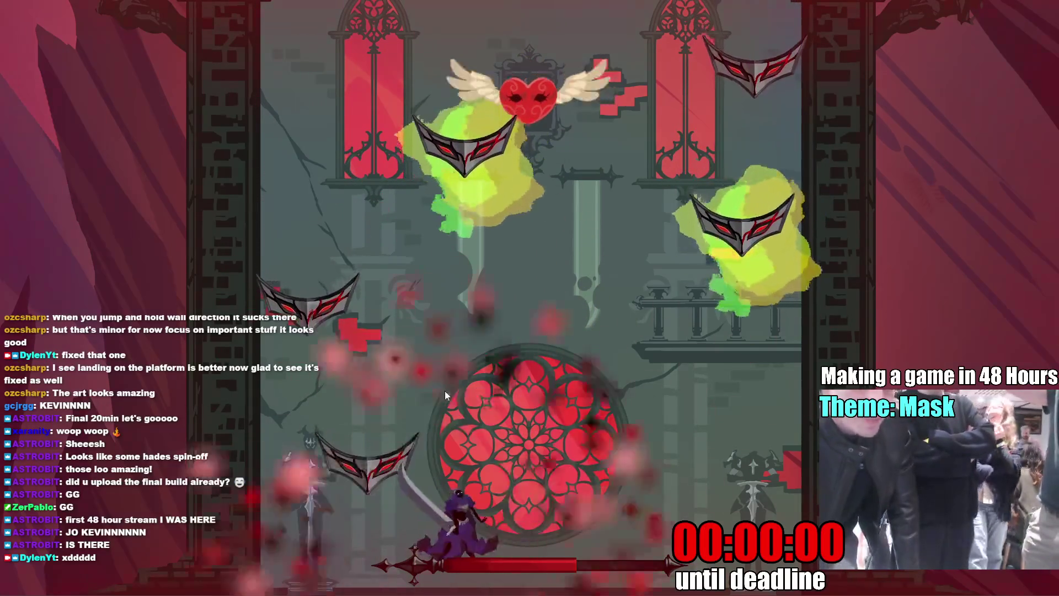
pyautogui.press('d')
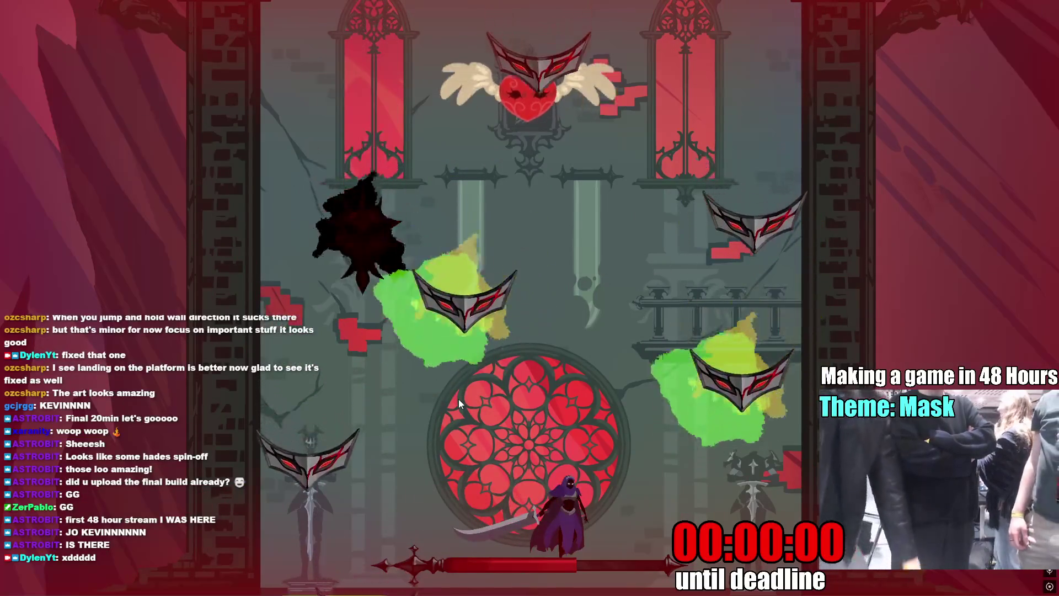